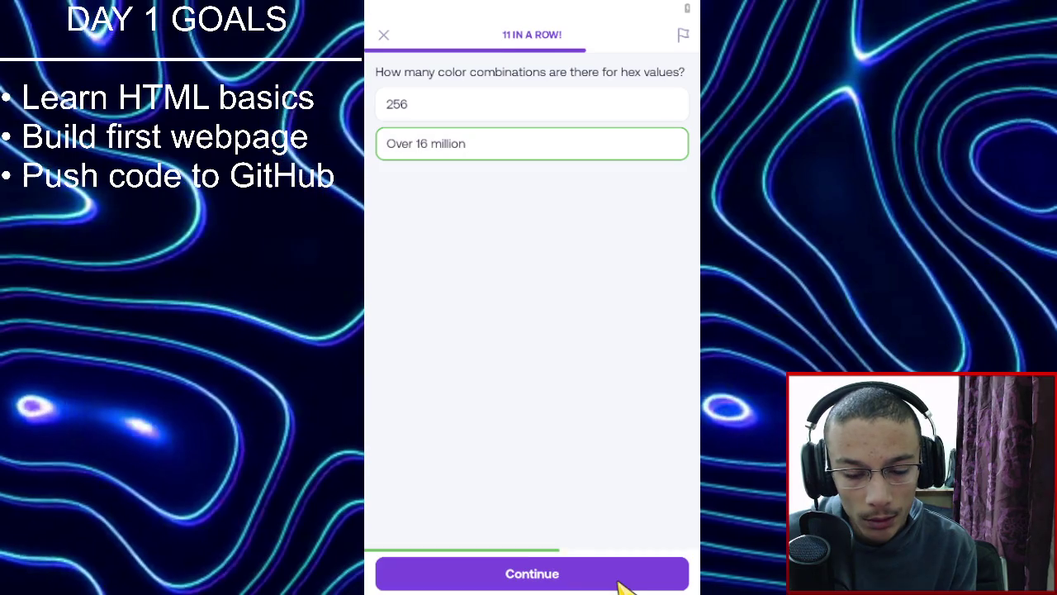
Answer 'Over 16 million' and make the button black with #000000.
{"action": "left_click", "coordinate": [595, 581]}
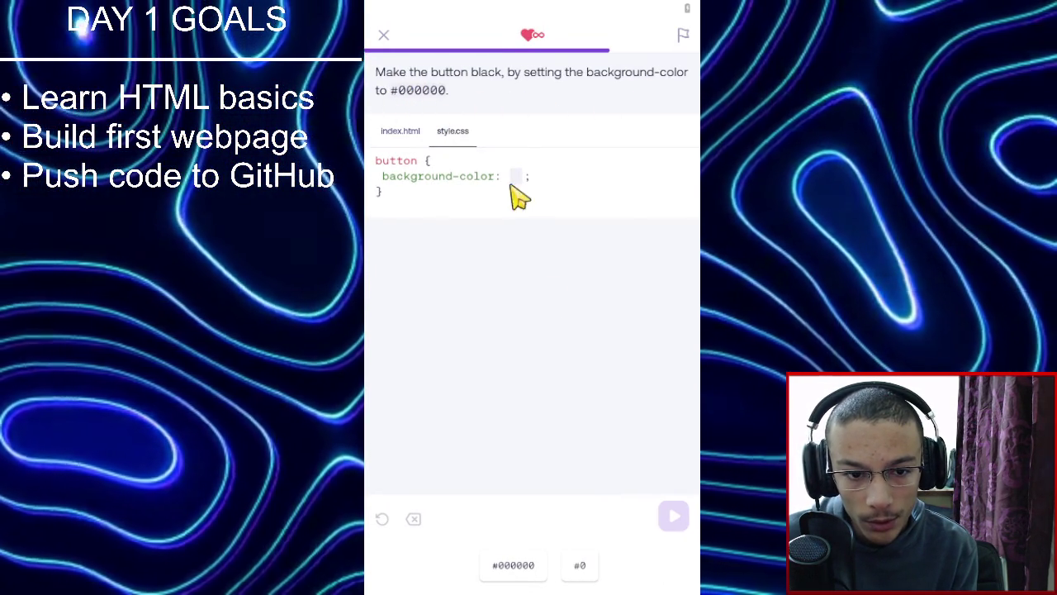
{"action": "left_click", "coordinate": [535, 567]}
{"action": "left_click", "coordinate": [665, 517]}
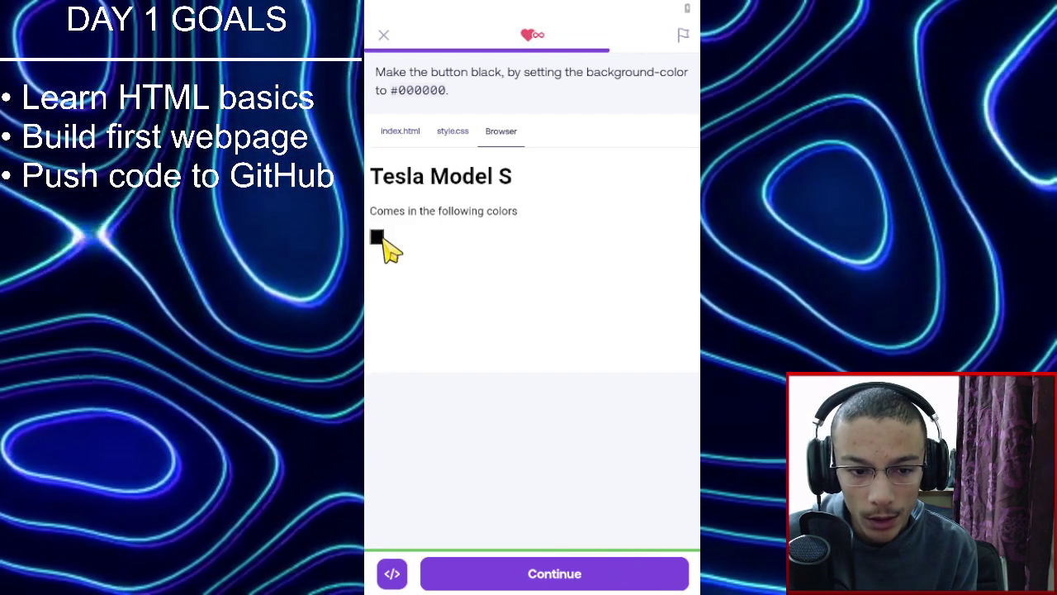
{"action": "left_click", "coordinate": [592, 583]}
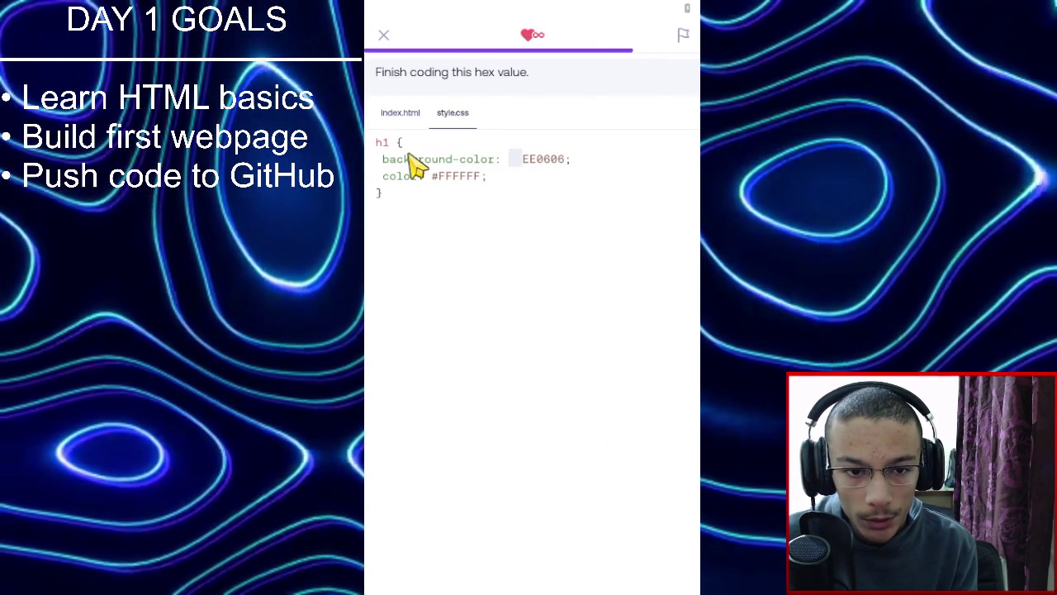
Add the missing # before EE0606 and run the check.
{"action": "left_click", "coordinate": [515, 157]}
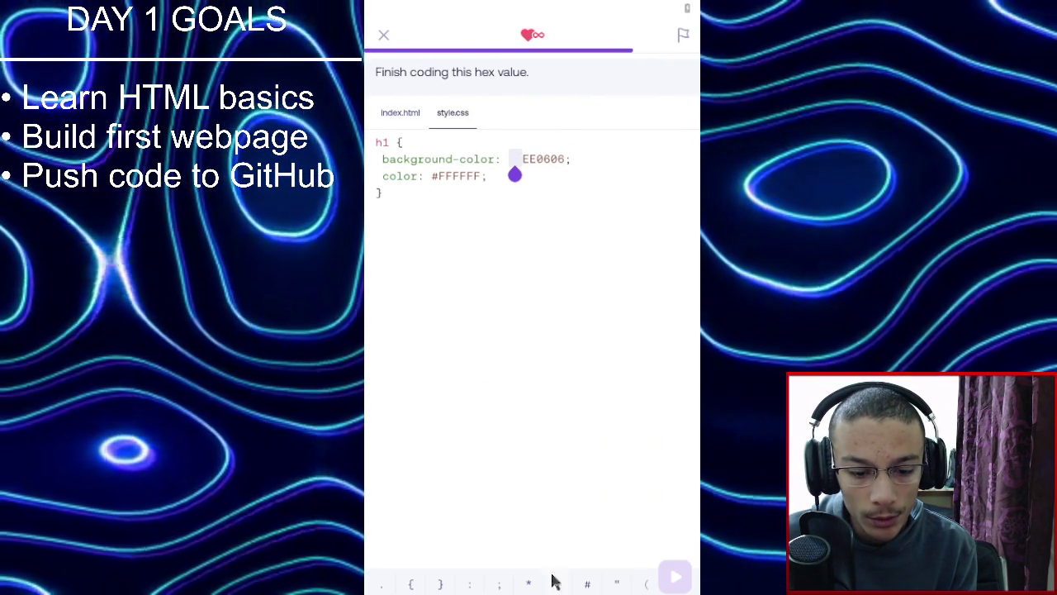
{"action": "left_click", "coordinate": [585, 584]}
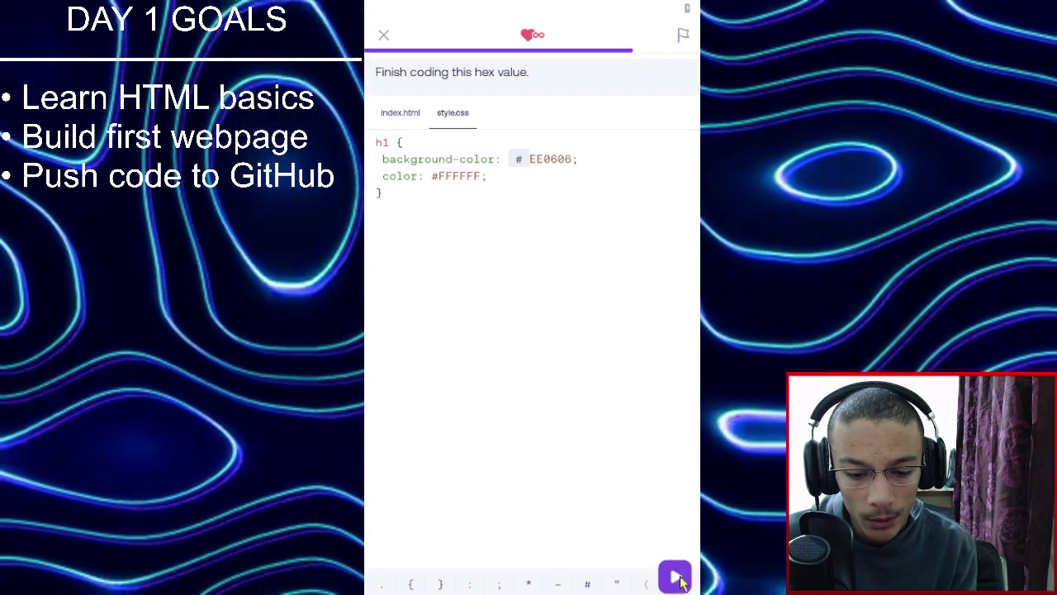
{"action": "left_click", "coordinate": [675, 579]}
{"action": "left_click", "coordinate": [683, 579]}
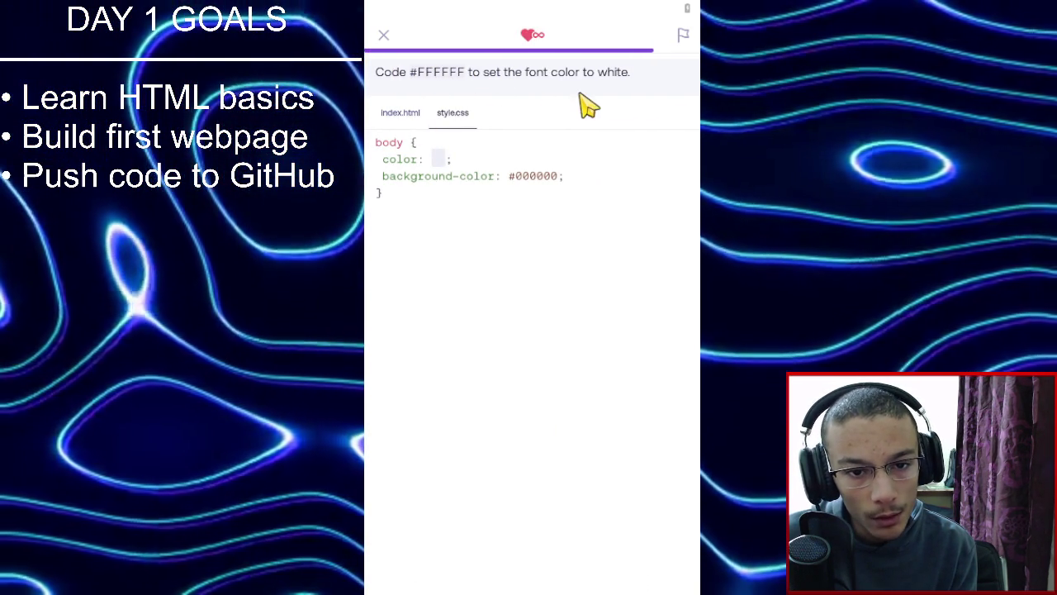
Make the Dark Mode heading white by setting its color to #FFFFFF.
{"action": "left_click", "coordinate": [401, 115]}
{"action": "left_click", "coordinate": [450, 114]}
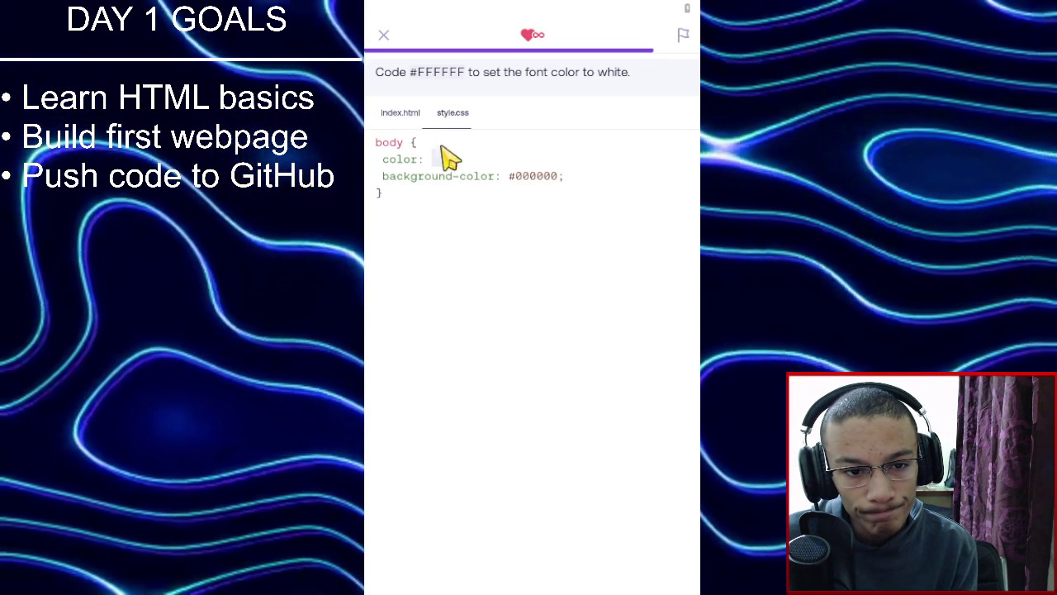
{"action": "left_click", "coordinate": [438, 160]}
{"action": "left_click", "coordinate": [588, 585]}
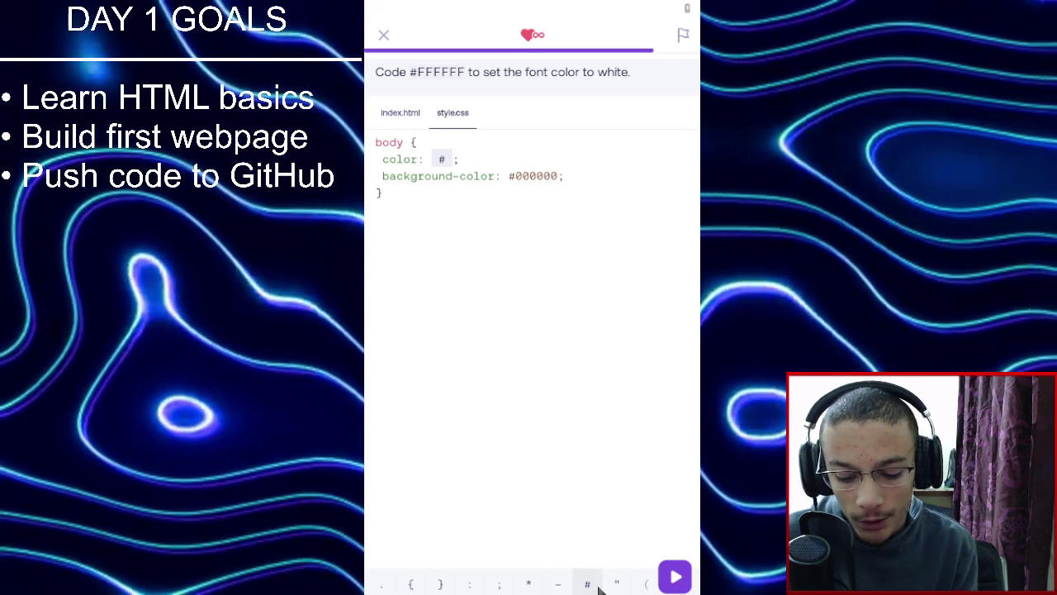
{"action": "type", "text": "FFFFFF"}
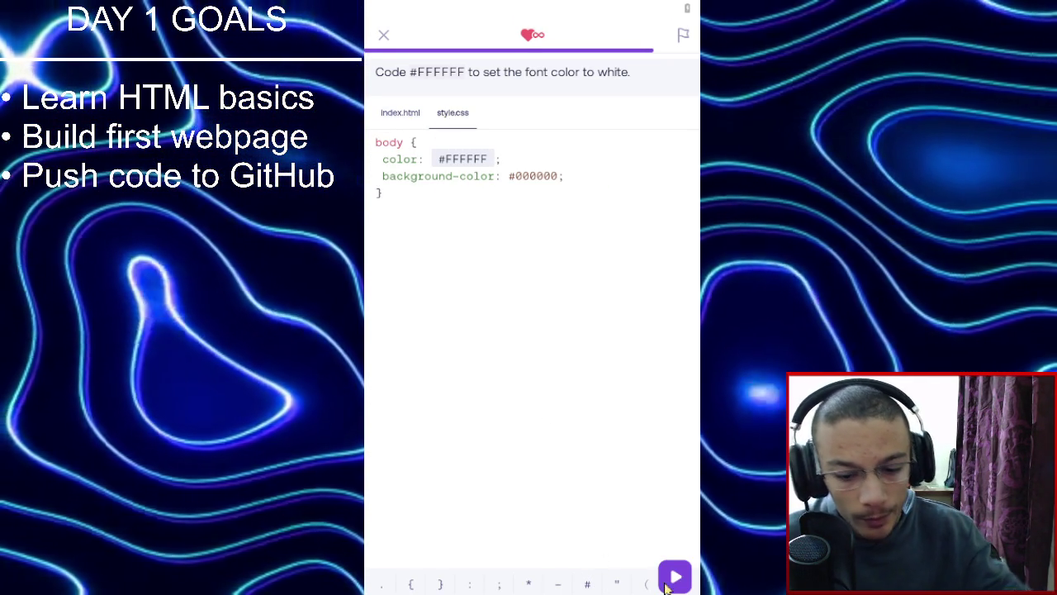
{"action": "left_click", "coordinate": [670, 576]}
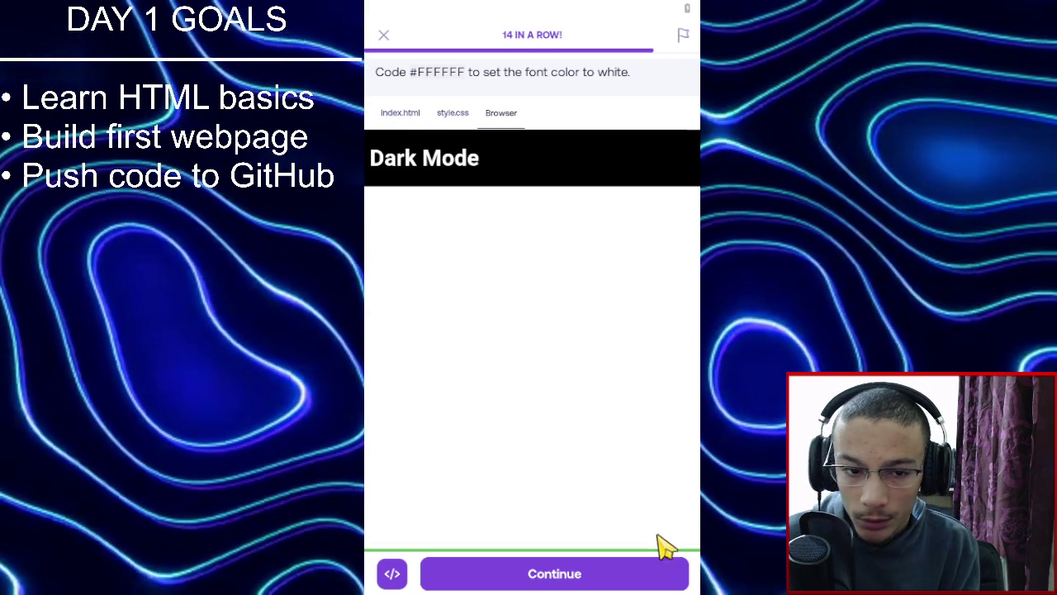
{"action": "left_click", "coordinate": [633, 573]}
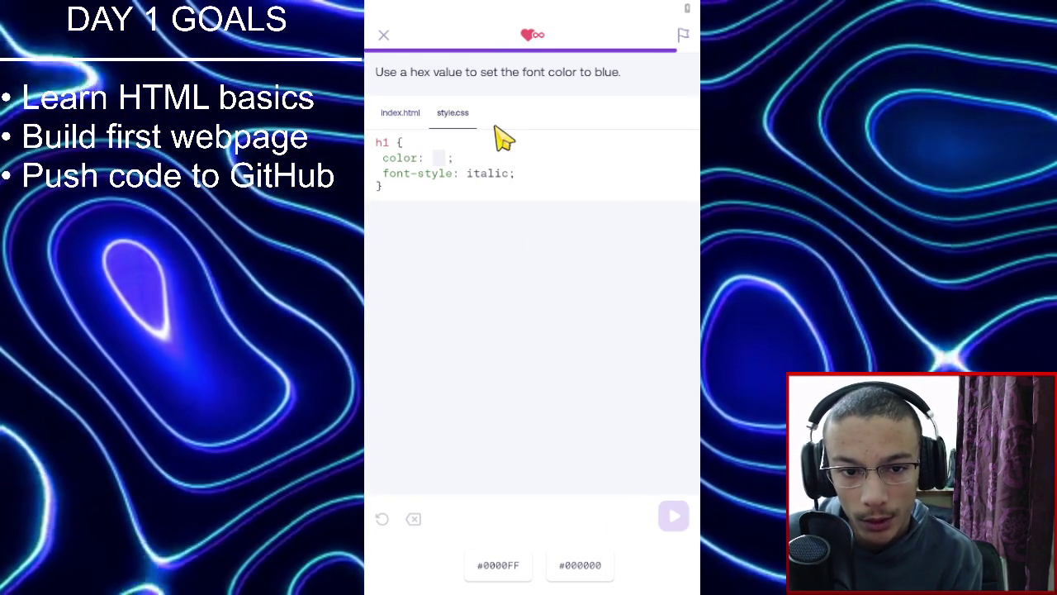
Turn the italic quote blue with #0000FF and finish the lesson.
{"action": "left_click", "coordinate": [503, 574]}
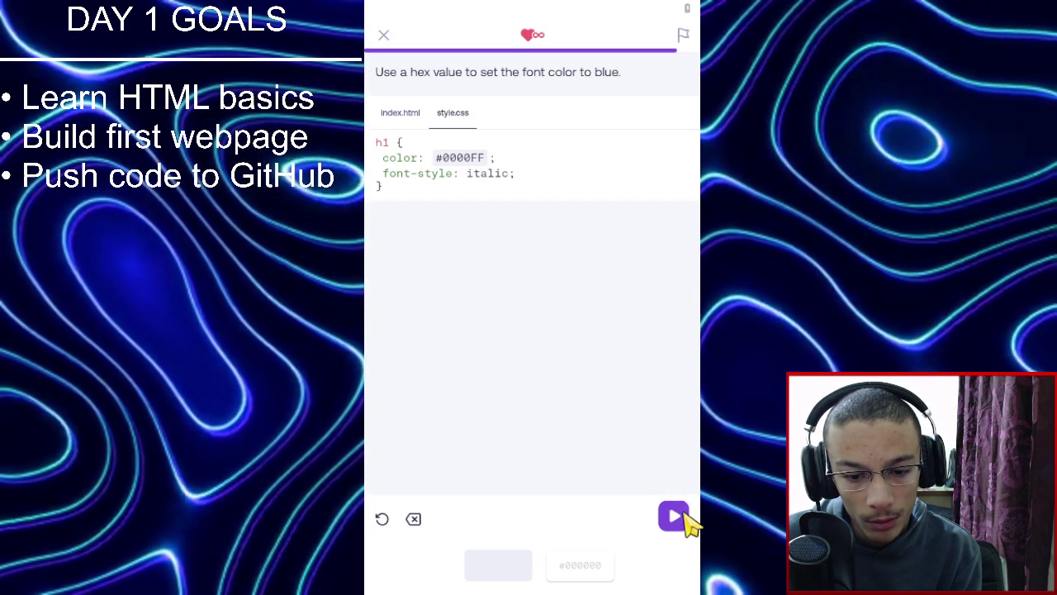
{"action": "left_click", "coordinate": [684, 521]}
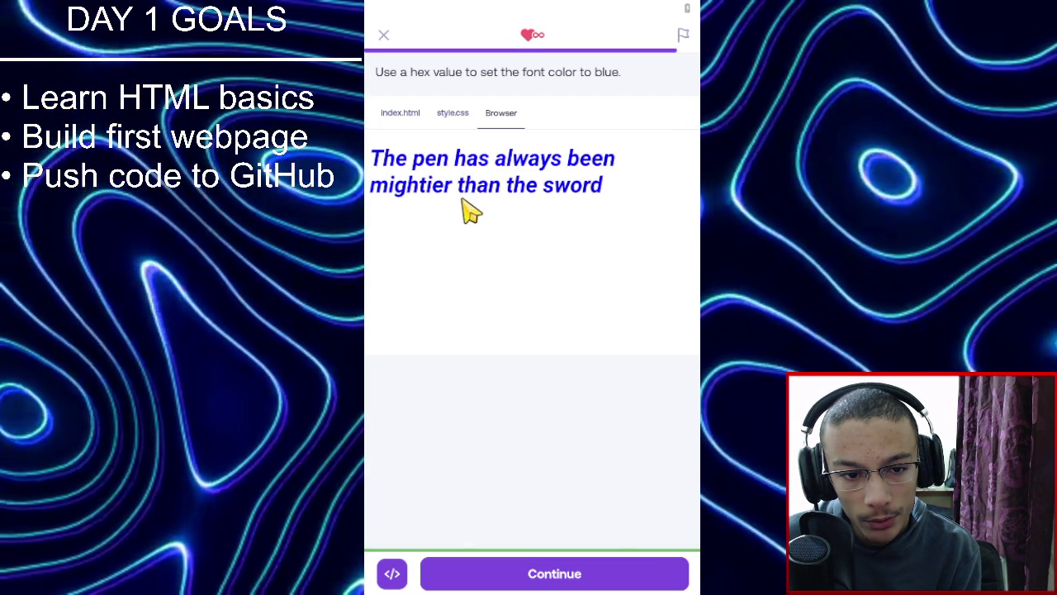
{"action": "left_click", "coordinate": [592, 576]}
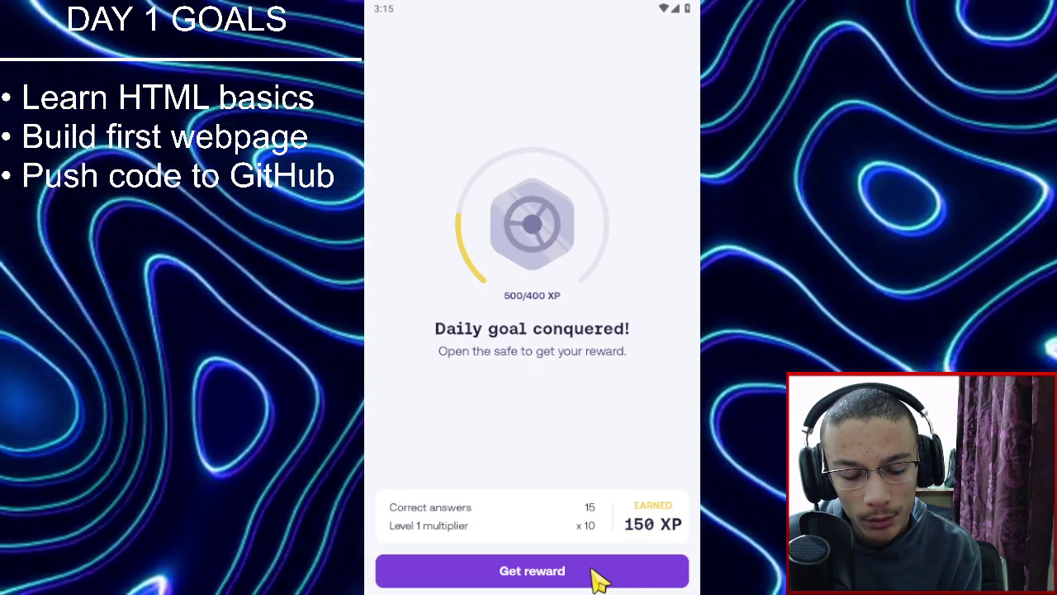
Claim the 20-coin reward and begin the Setting Size with Percentages lesson.
{"action": "left_click", "coordinate": [630, 577]}
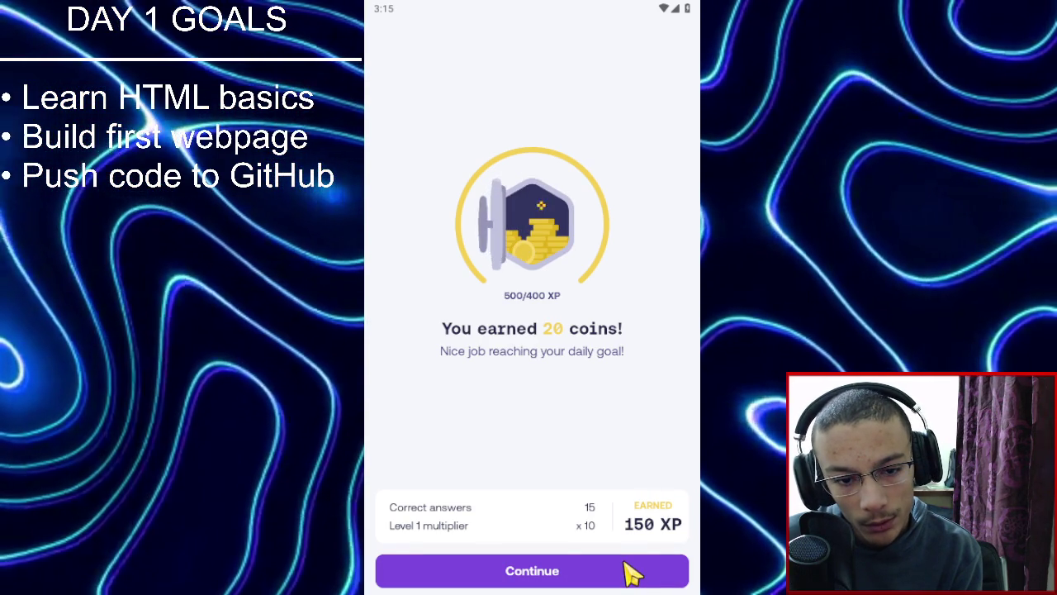
{"action": "left_click", "coordinate": [630, 576]}
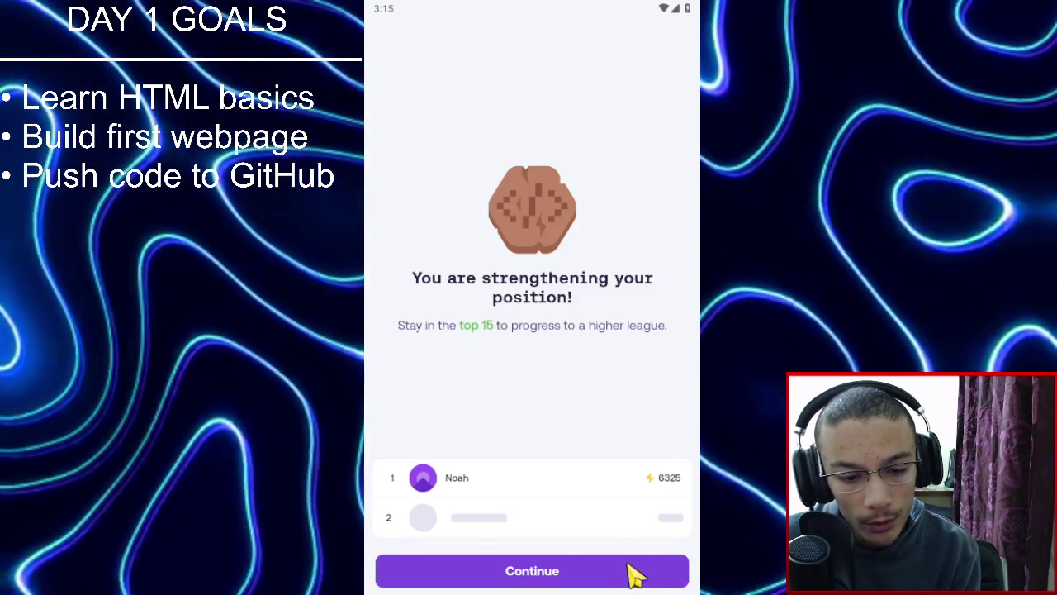
{"action": "left_click", "coordinate": [630, 570]}
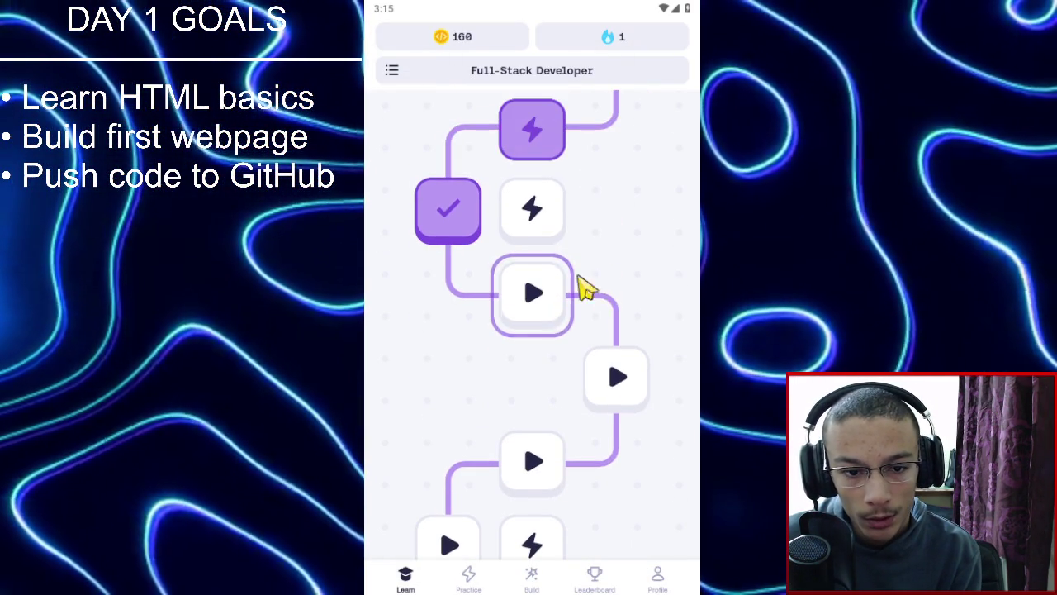
{"action": "left_click", "coordinate": [541, 314]}
{"action": "left_click", "coordinate": [573, 352]}
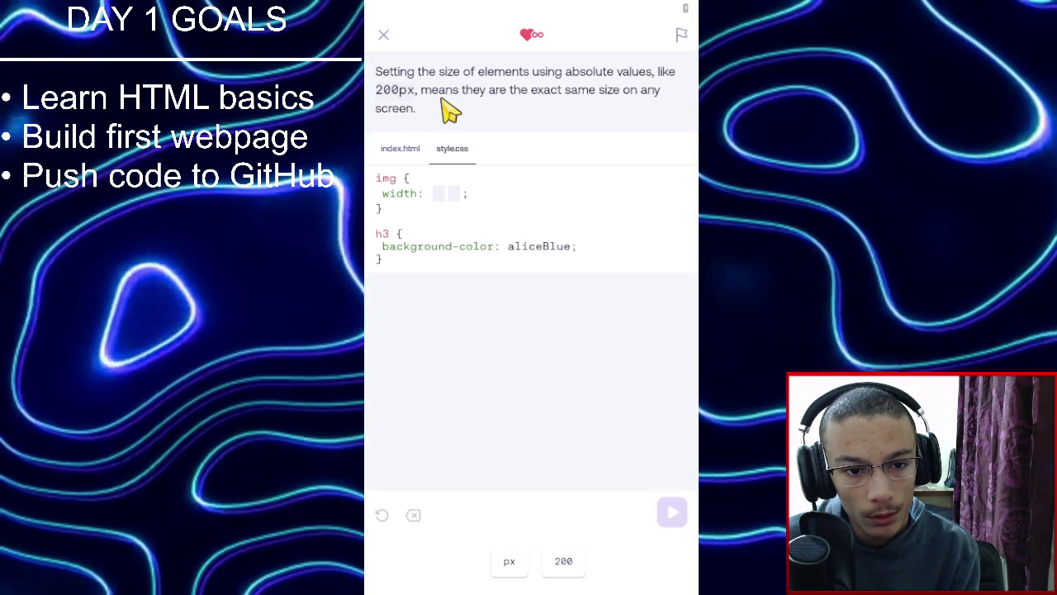
Set the Furniture Magazine image width to 200px and run it.
{"action": "left_click", "coordinate": [570, 565]}
{"action": "left_click", "coordinate": [514, 563]}
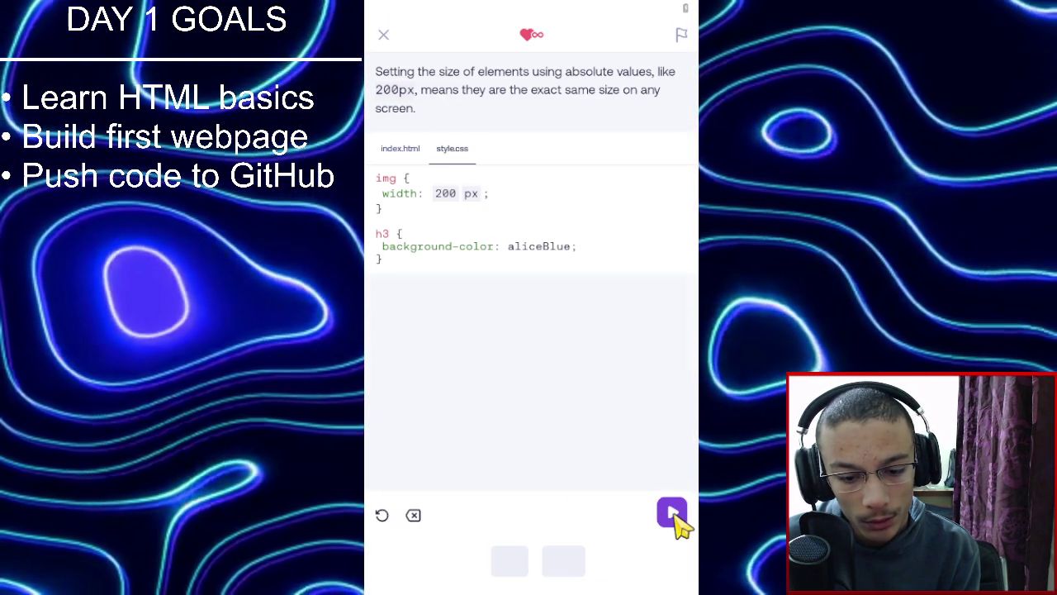
{"action": "left_click", "coordinate": [673, 514]}
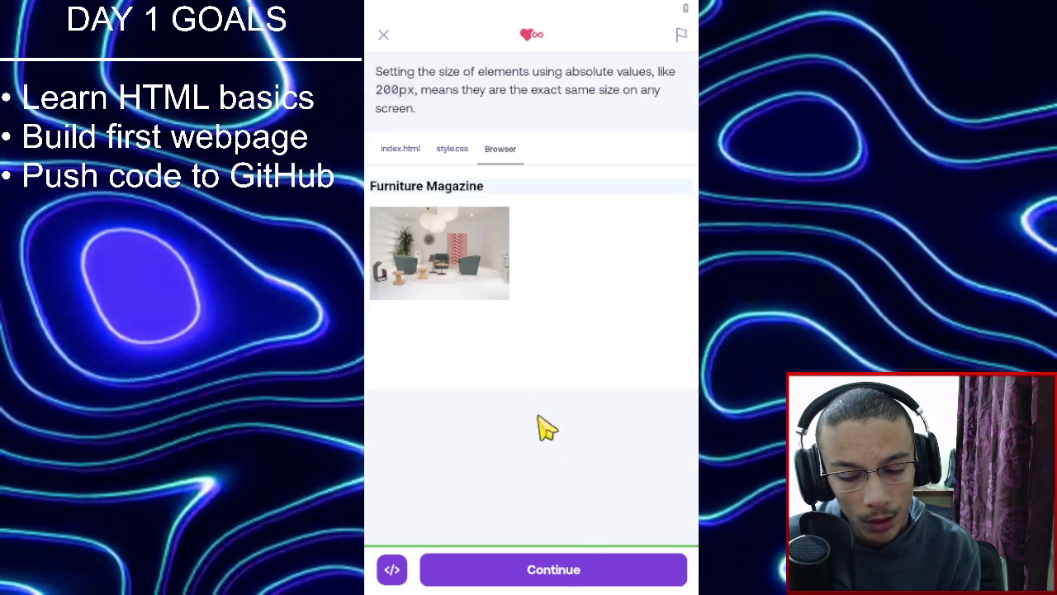
{"action": "left_click", "coordinate": [560, 571]}
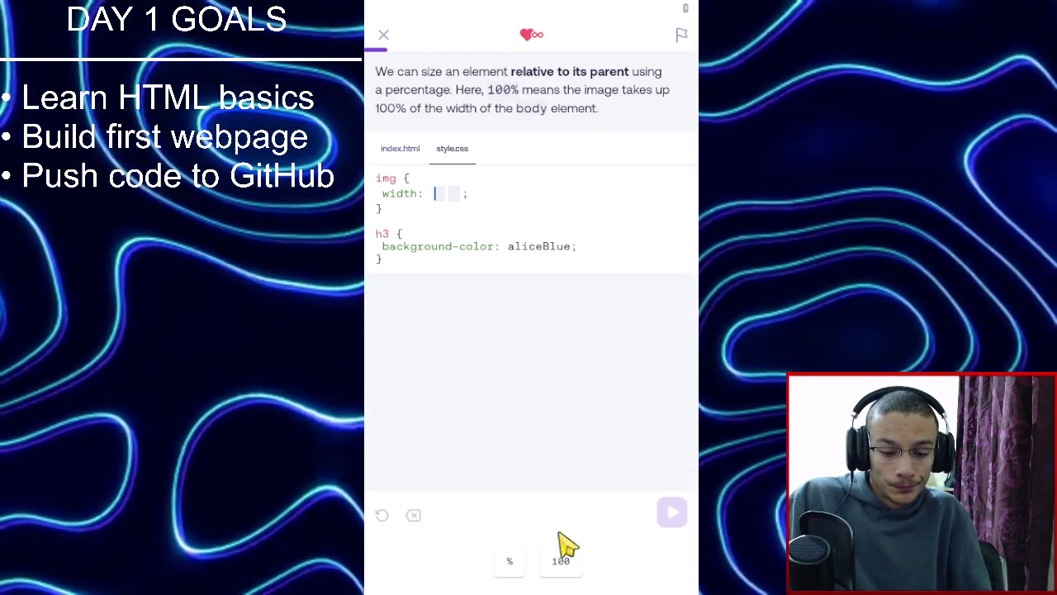
Stretch the image to full page width with width 100%.
{"action": "left_click", "coordinate": [561, 561]}
{"action": "left_click", "coordinate": [507, 563]}
{"action": "left_click", "coordinate": [670, 514]}
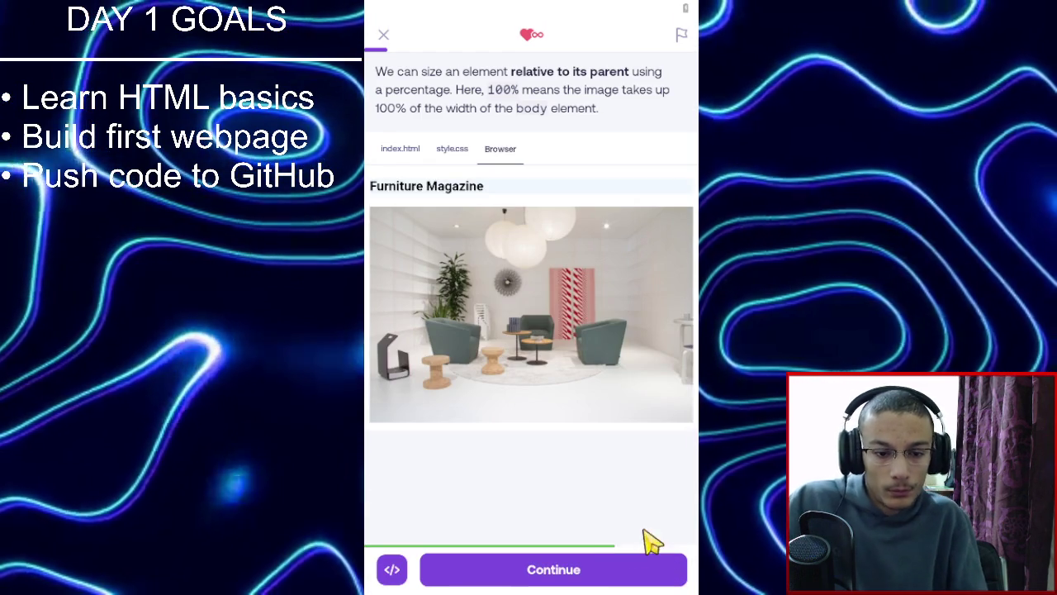
{"action": "left_click", "coordinate": [609, 570]}
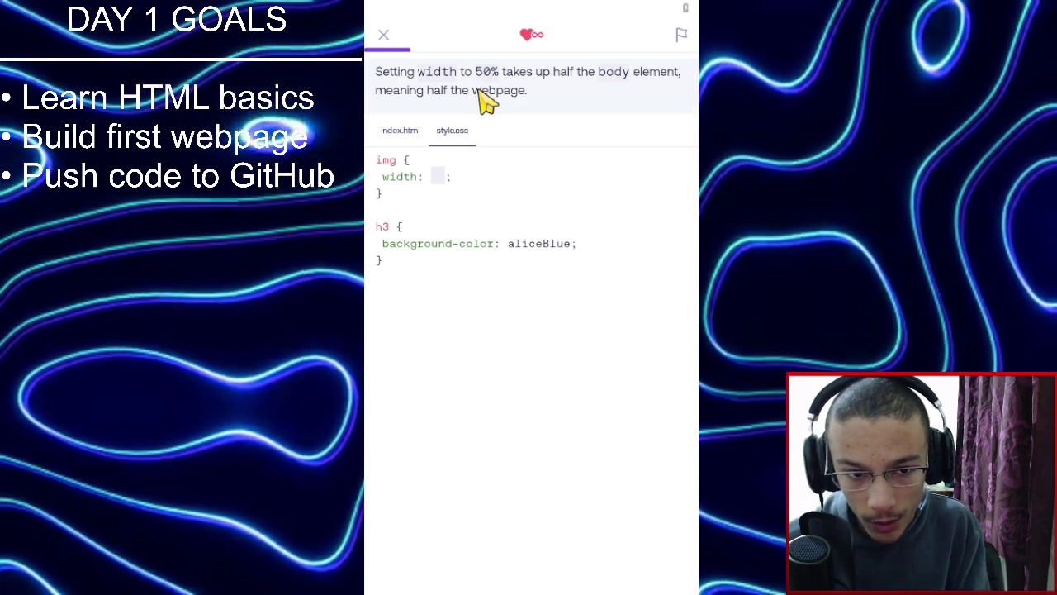
Type 50% as the img width and run it to fill half the page.
{"action": "left_click", "coordinate": [439, 178]}
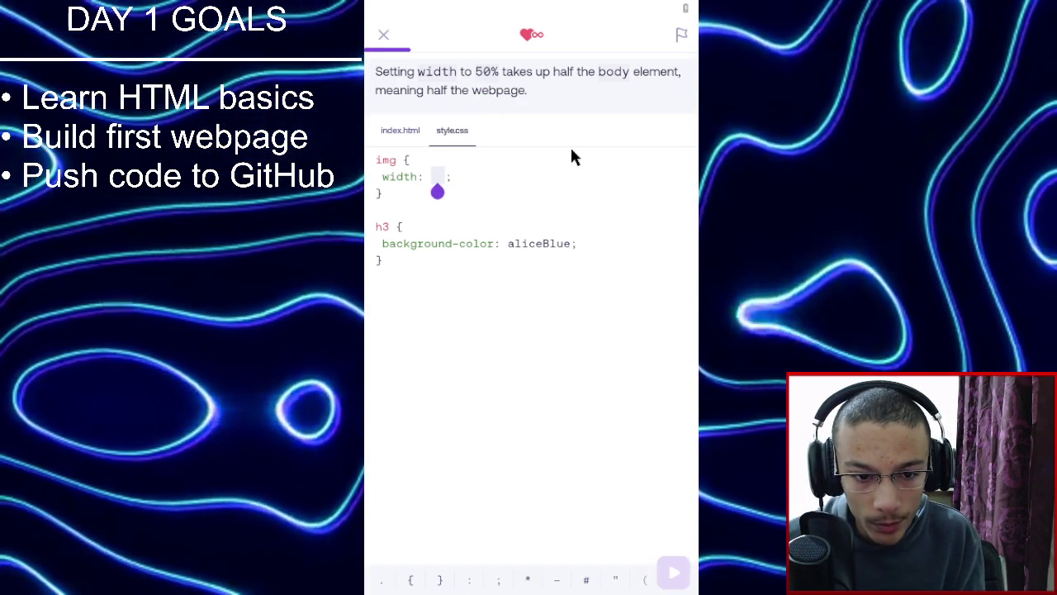
{"action": "type", "text": "50"}
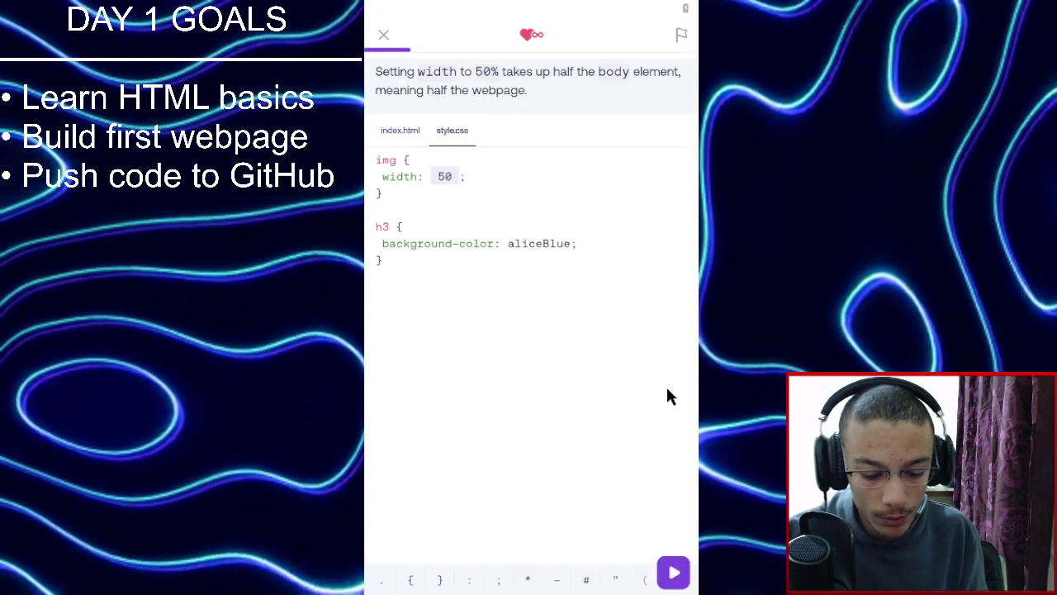
{"action": "type", "text": "%"}
{"action": "left_click", "coordinate": [674, 572]}
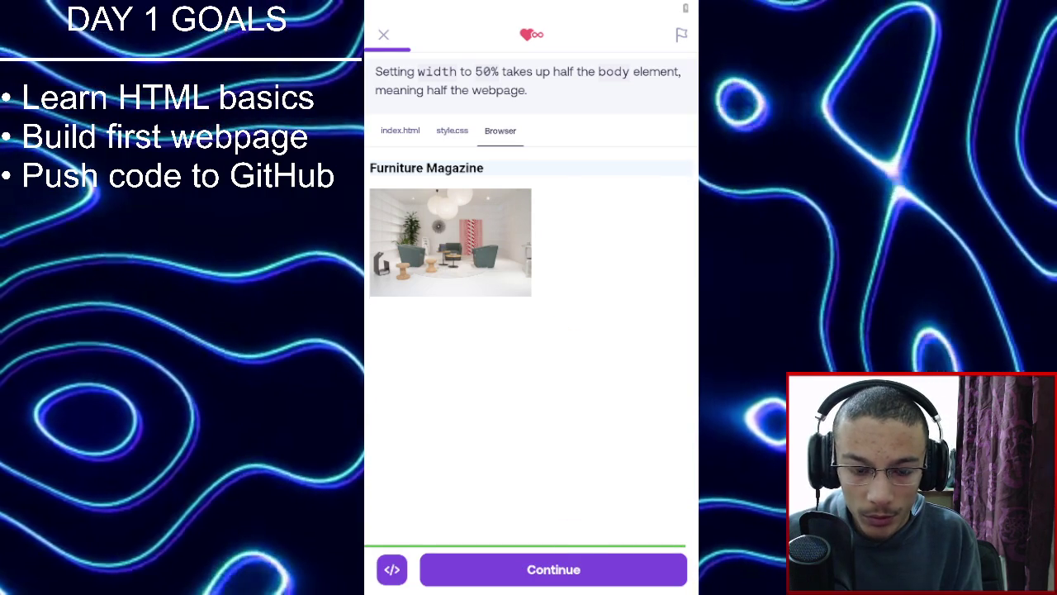
{"action": "left_click", "coordinate": [576, 578]}
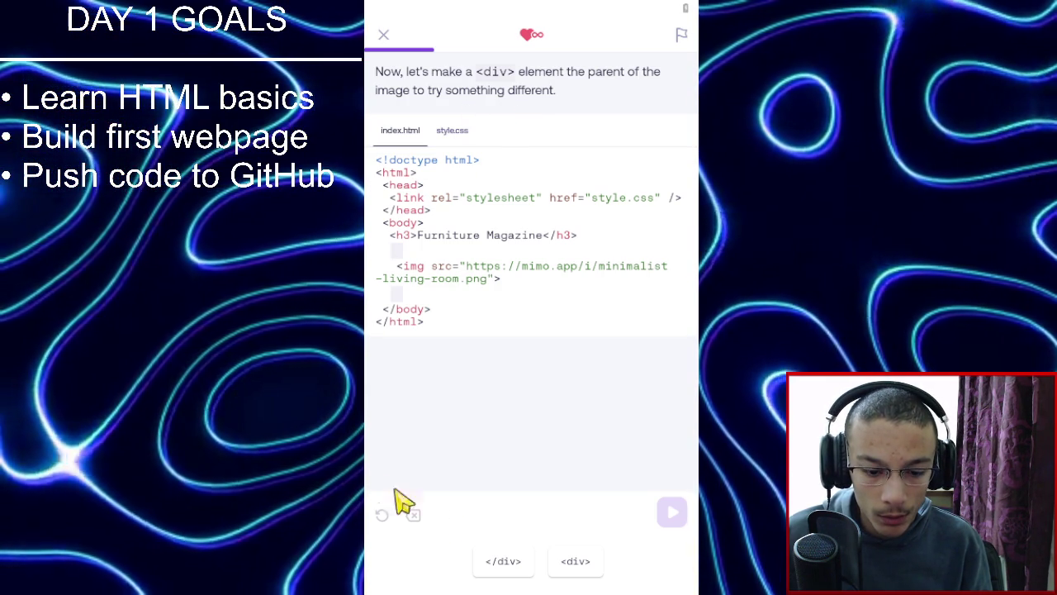
Wrap the image in opening and closing div tags and preview it.
{"action": "left_click", "coordinate": [584, 569]}
{"action": "left_click", "coordinate": [502, 568]}
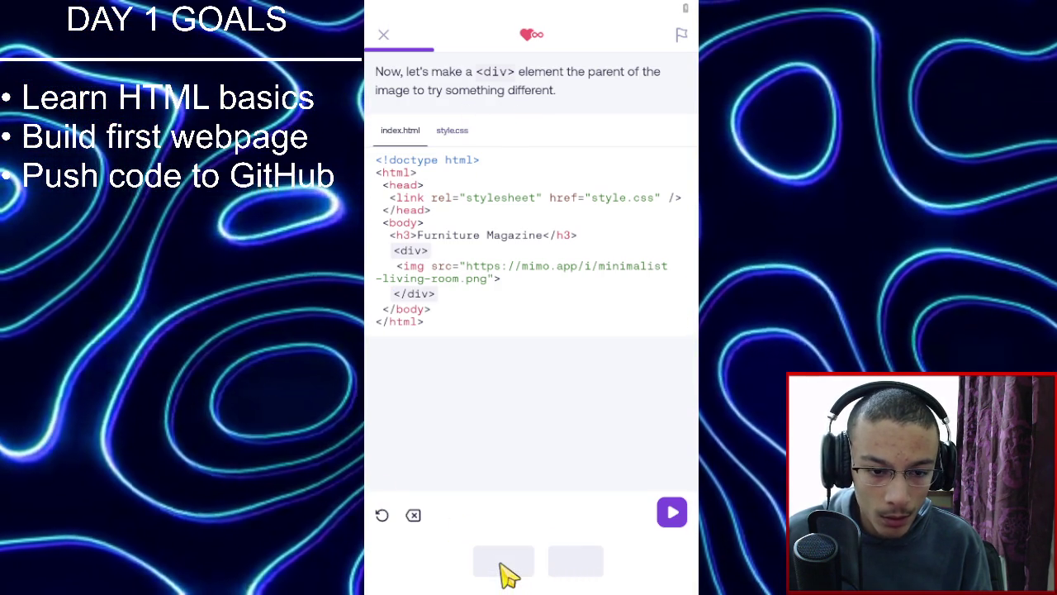
{"action": "left_click", "coordinate": [455, 137]}
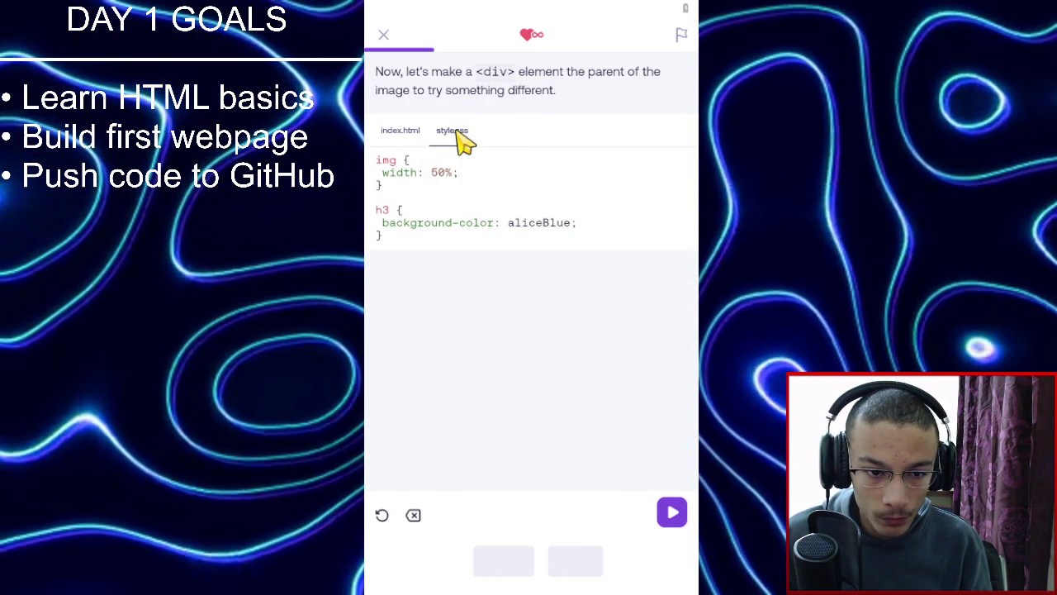
{"action": "left_click", "coordinate": [388, 130]}
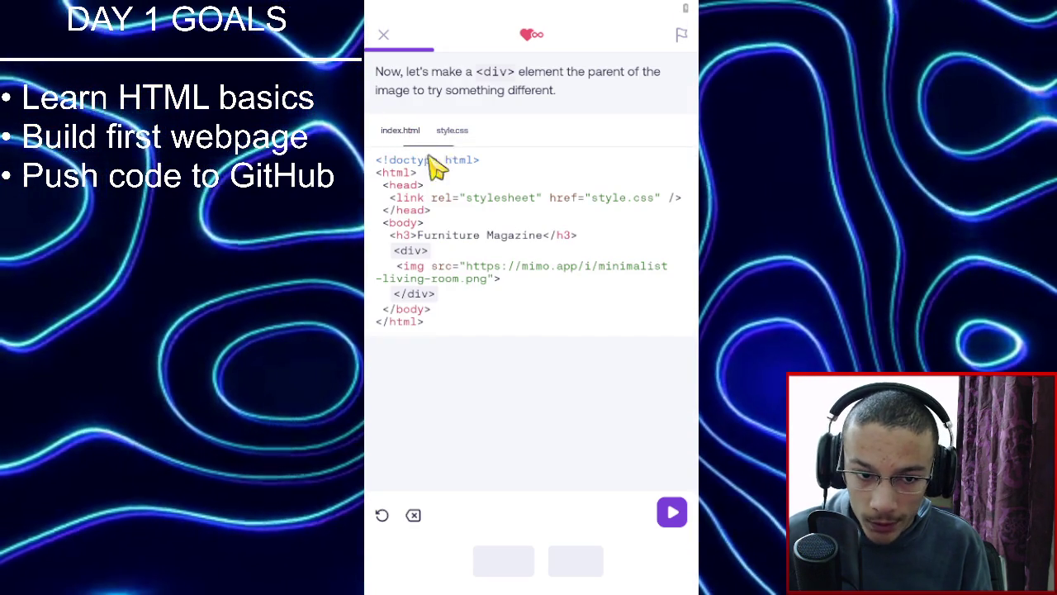
{"action": "left_click", "coordinate": [676, 513]}
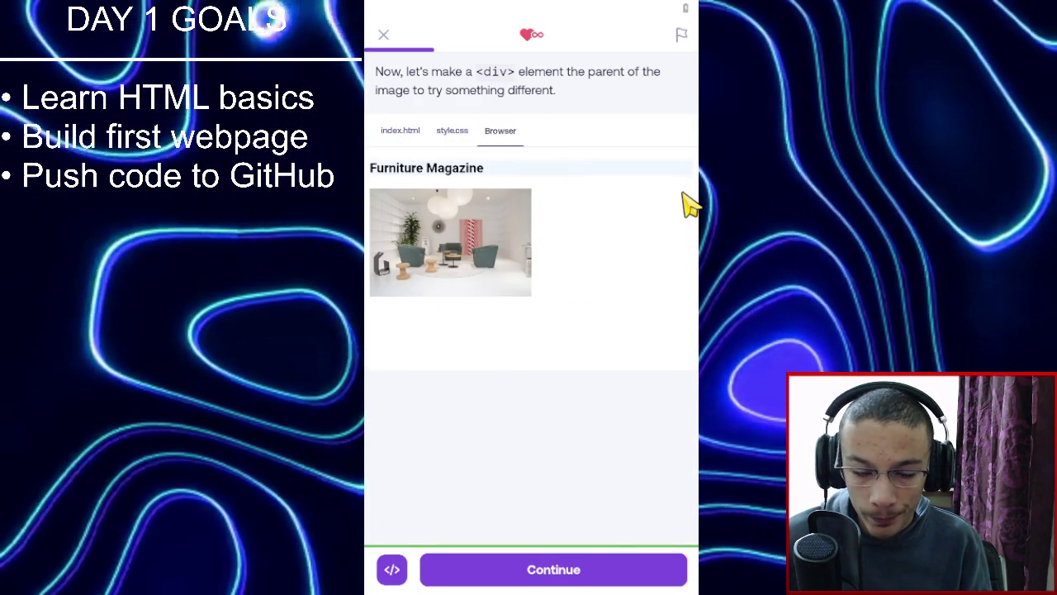
{"action": "left_click", "coordinate": [635, 578]}
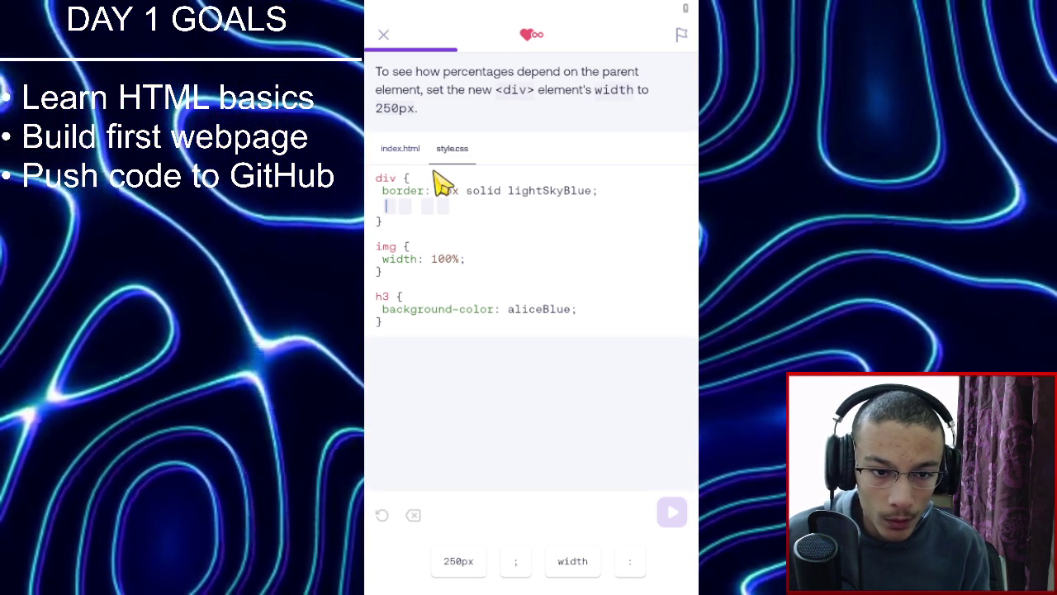
Give the div rule width: 250px; and preview, comparing the CSS and HTML.
{"action": "left_click", "coordinate": [578, 569]}
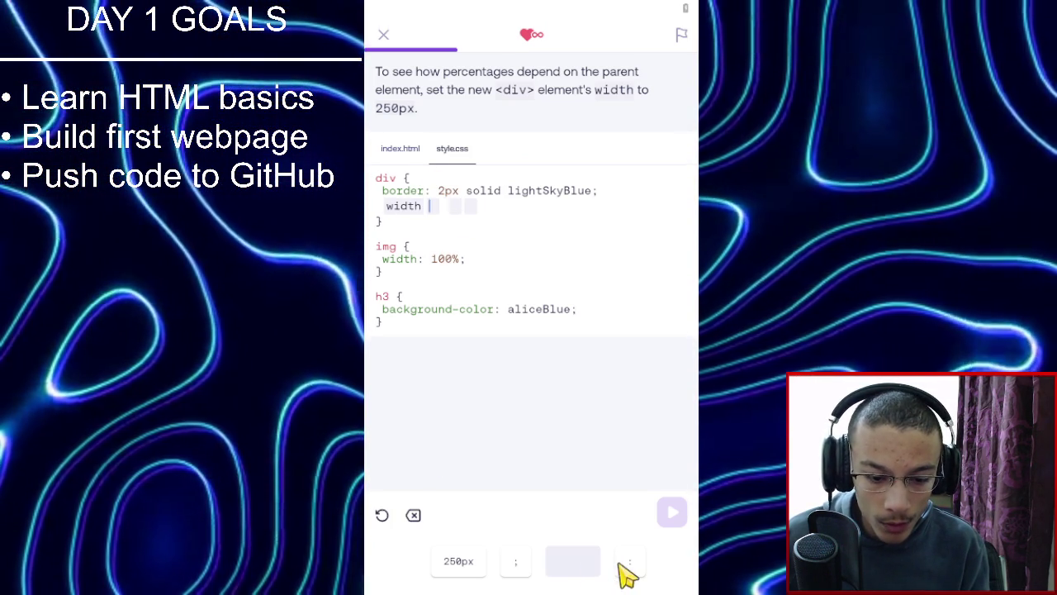
{"action": "left_click", "coordinate": [459, 562]}
{"action": "left_click", "coordinate": [516, 564]}
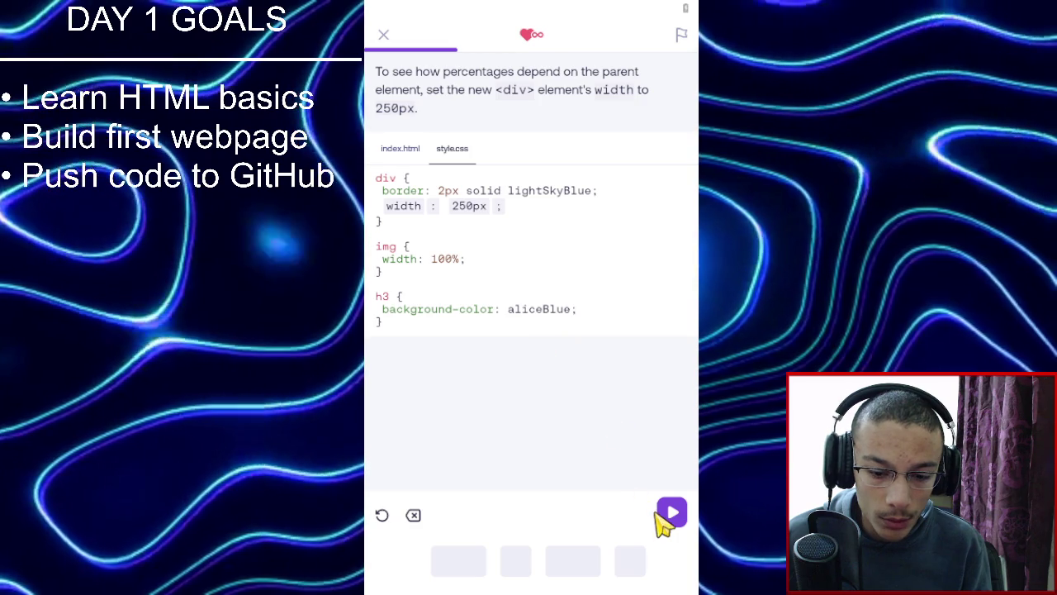
{"action": "left_click", "coordinate": [668, 516]}
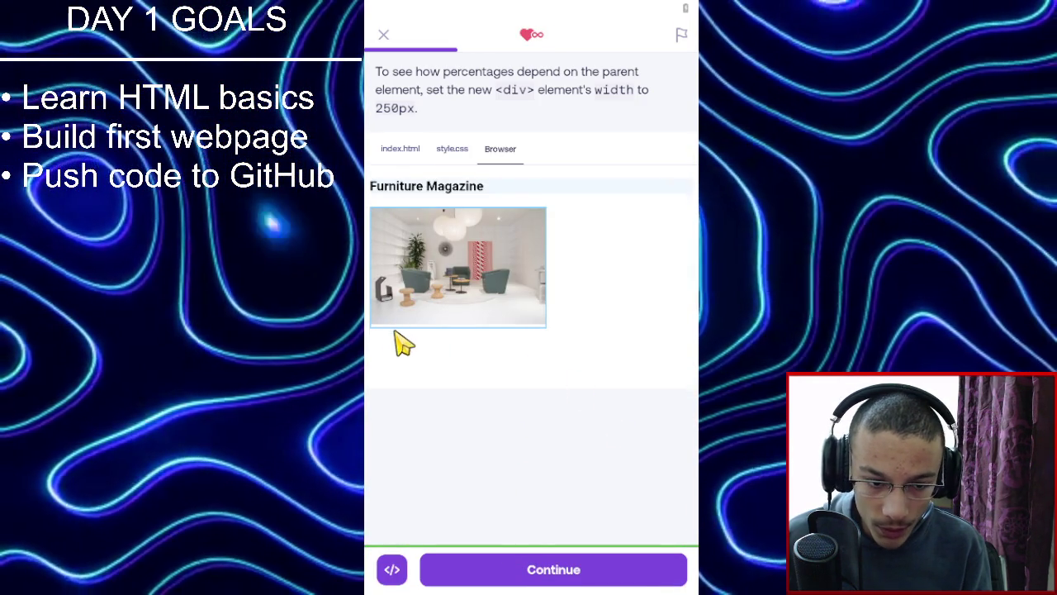
{"action": "left_click", "coordinate": [453, 155]}
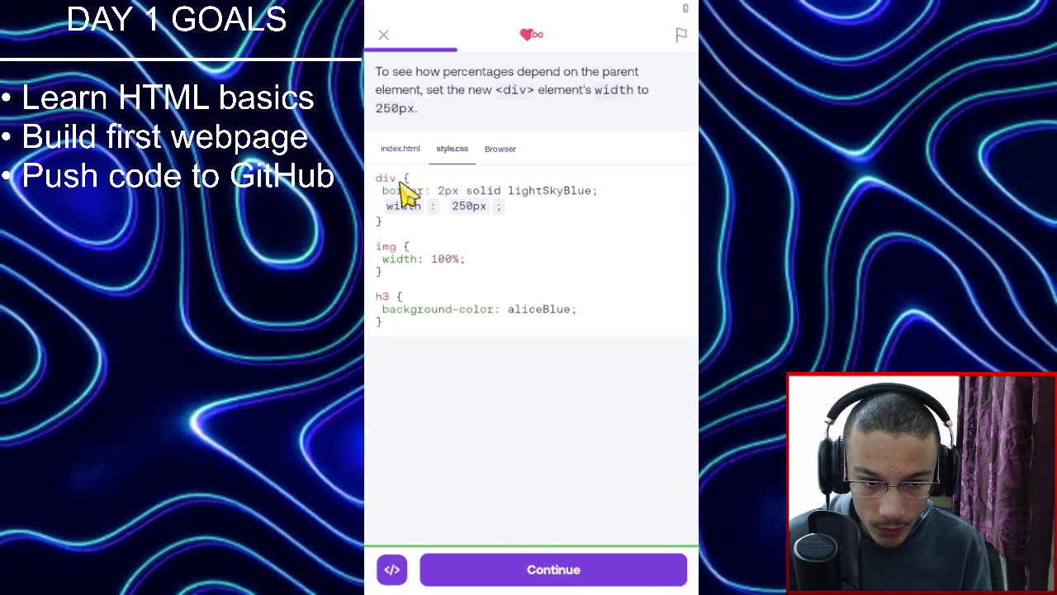
{"action": "left_click", "coordinate": [504, 153]}
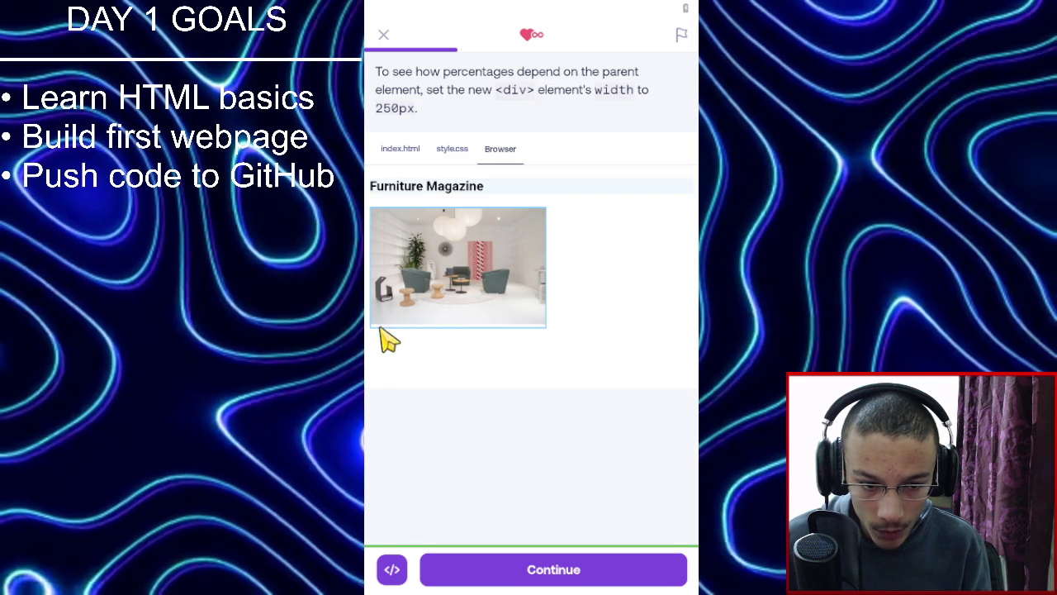
{"action": "left_click", "coordinate": [411, 154]}
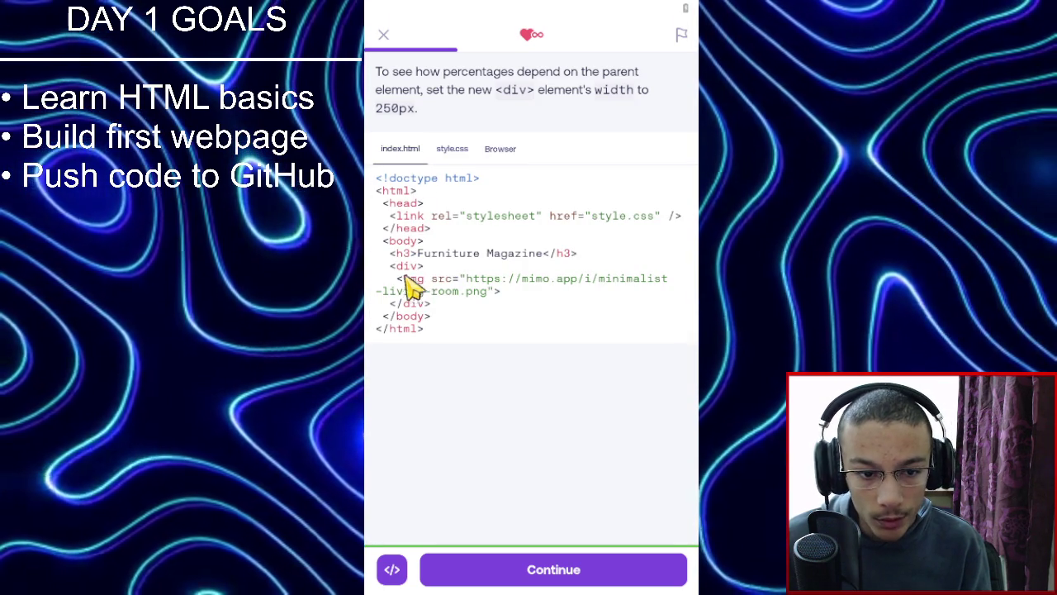
{"action": "left_click", "coordinate": [494, 155]}
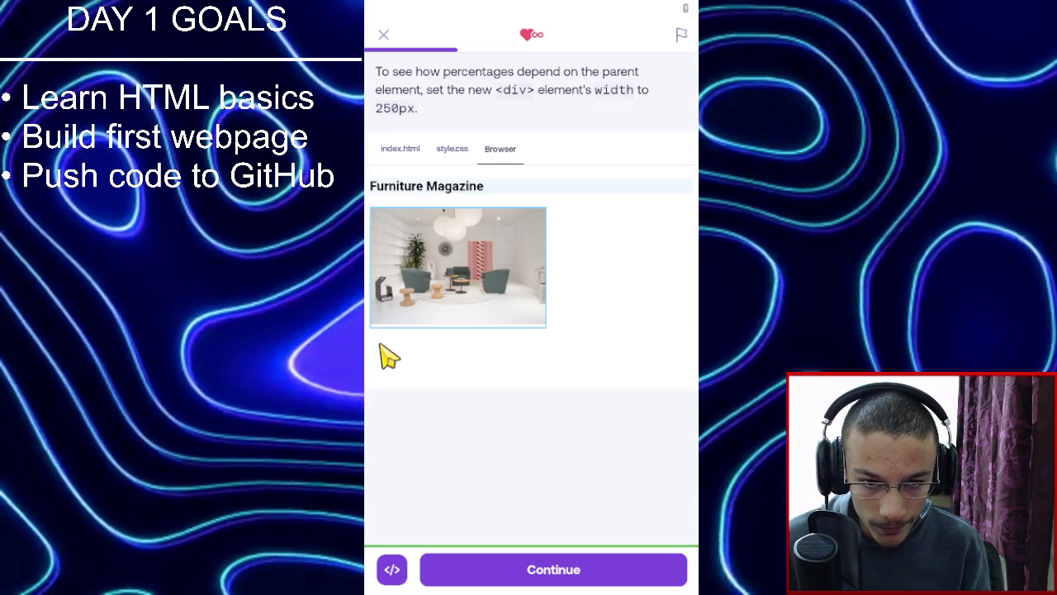
{"action": "left_click", "coordinate": [509, 565]}
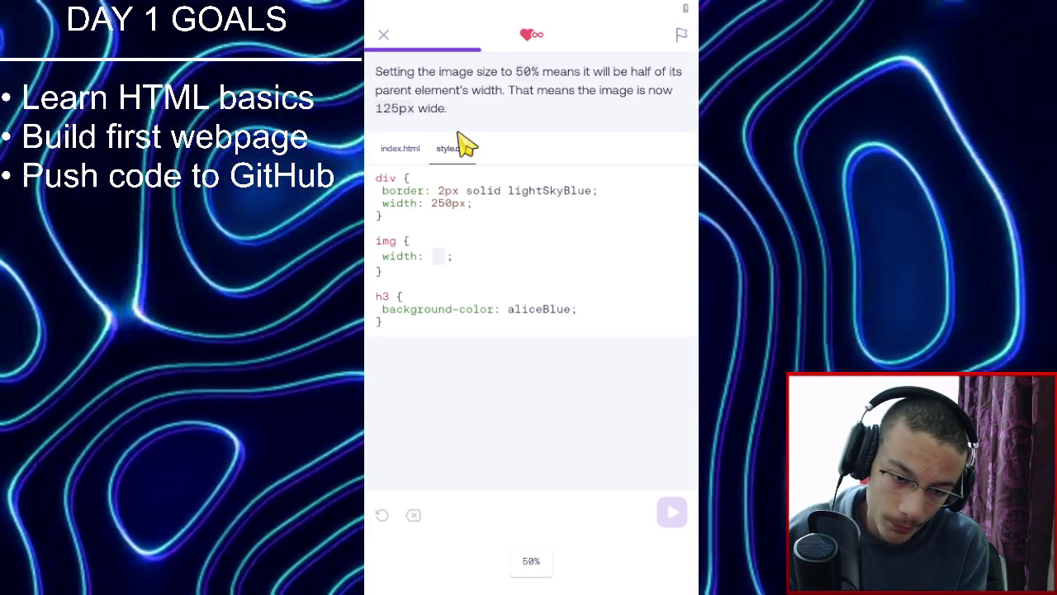
Fill the img width with 50% so the image spans half the 250px div.
{"action": "left_click", "coordinate": [532, 557]}
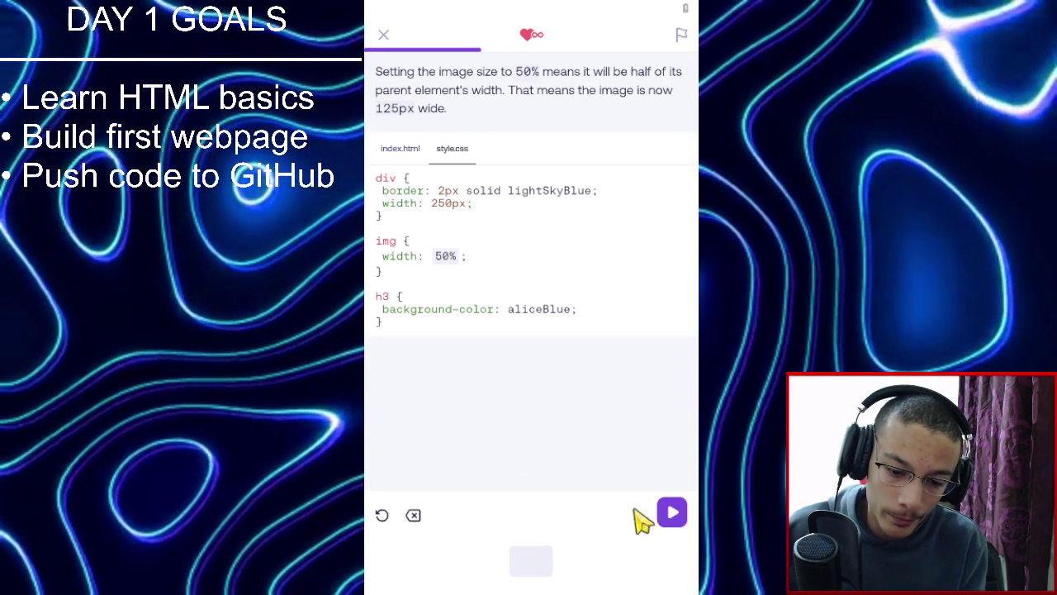
{"action": "left_click", "coordinate": [661, 519]}
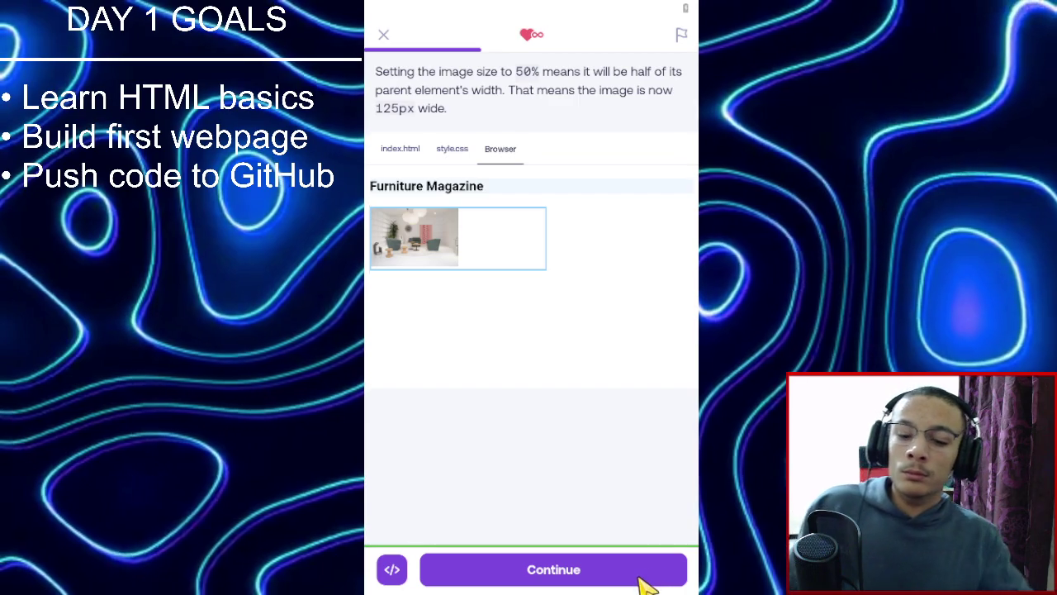
{"action": "left_click", "coordinate": [643, 579]}
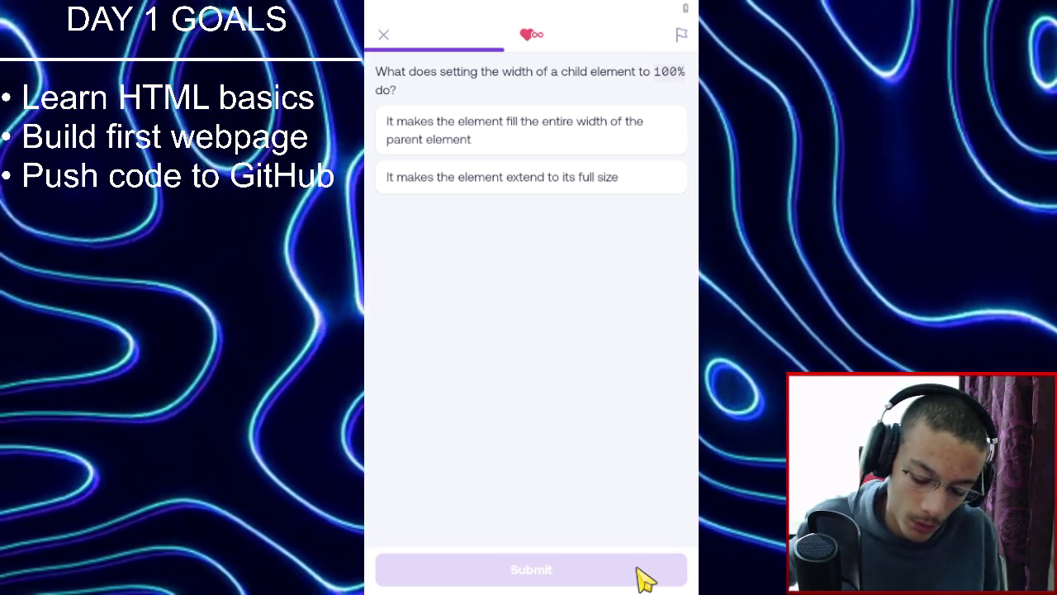
Answer 'fills the parent's width' and 'half of the body size' in the quiz.
{"action": "left_click", "coordinate": [495, 134]}
{"action": "left_click", "coordinate": [667, 580]}
{"action": "left_click", "coordinate": [667, 580]}
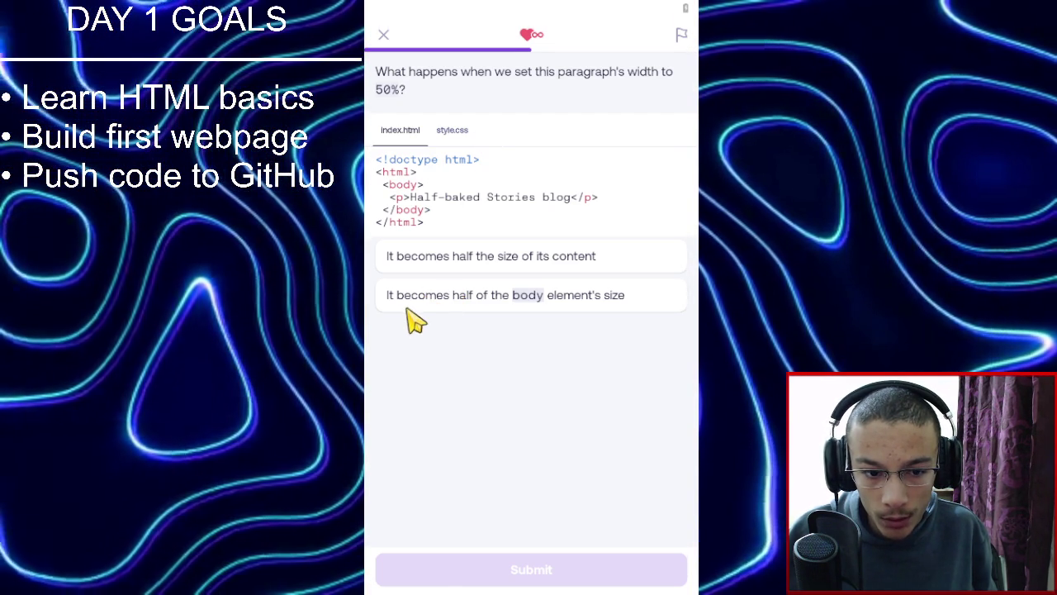
{"action": "left_click", "coordinate": [581, 307]}
{"action": "left_click", "coordinate": [561, 579]}
{"action": "left_click", "coordinate": [561, 578]}
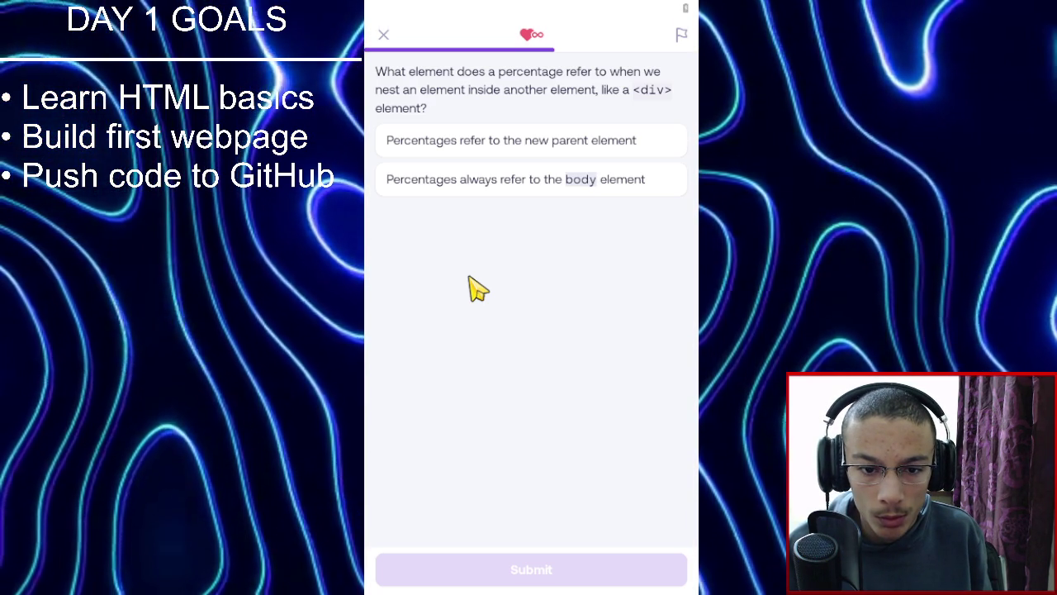
Answer 'new parent element' and 'width becomes 100px' for the last two questions.
{"action": "left_click", "coordinate": [592, 153]}
{"action": "left_click", "coordinate": [496, 569]}
{"action": "left_click", "coordinate": [495, 568]}
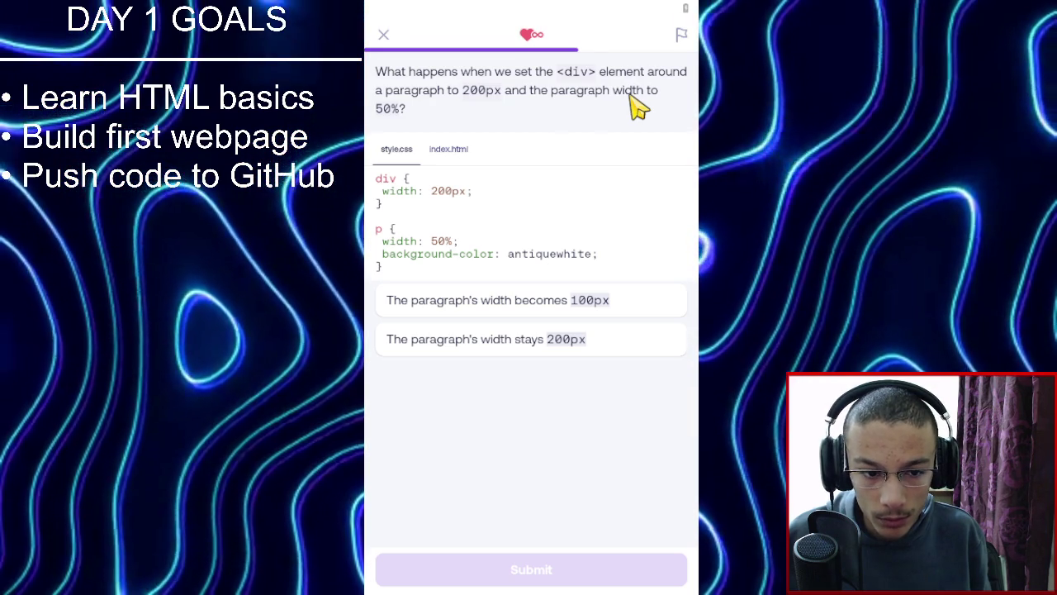
{"action": "left_click", "coordinate": [580, 312]}
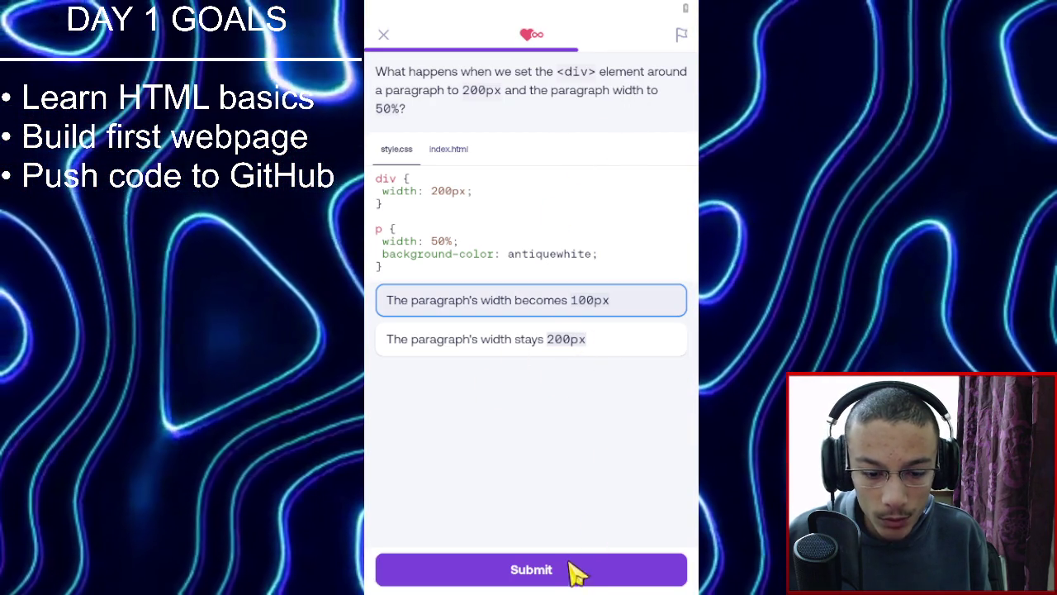
{"action": "left_click", "coordinate": [579, 569]}
{"action": "left_click", "coordinate": [578, 571]}
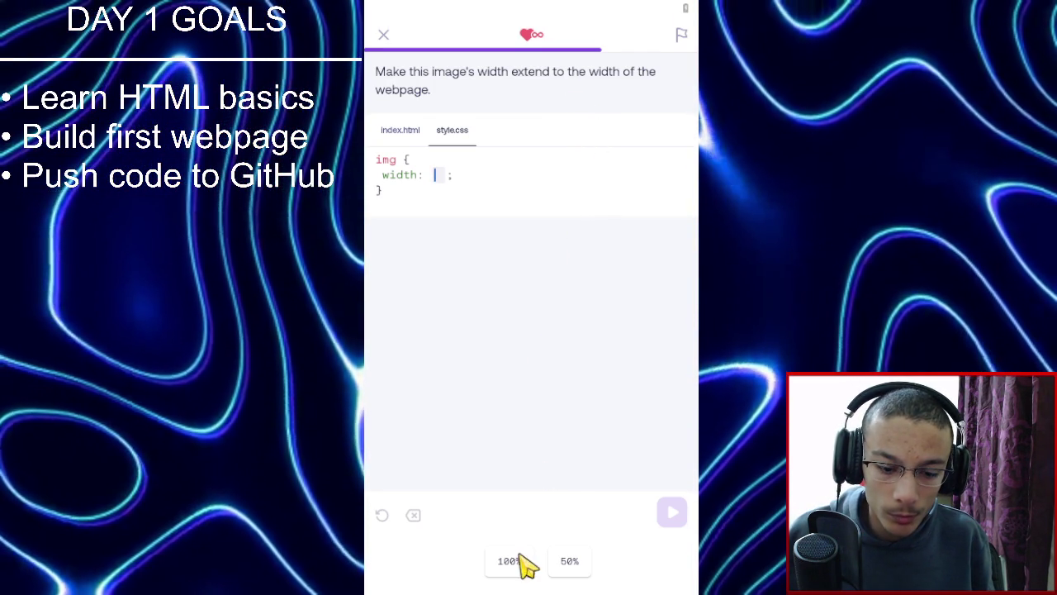
Make the image span the webpage with width 100%.
{"action": "left_click", "coordinate": [516, 562]}
{"action": "left_click", "coordinate": [670, 512]}
{"action": "left_click", "coordinate": [600, 577]}
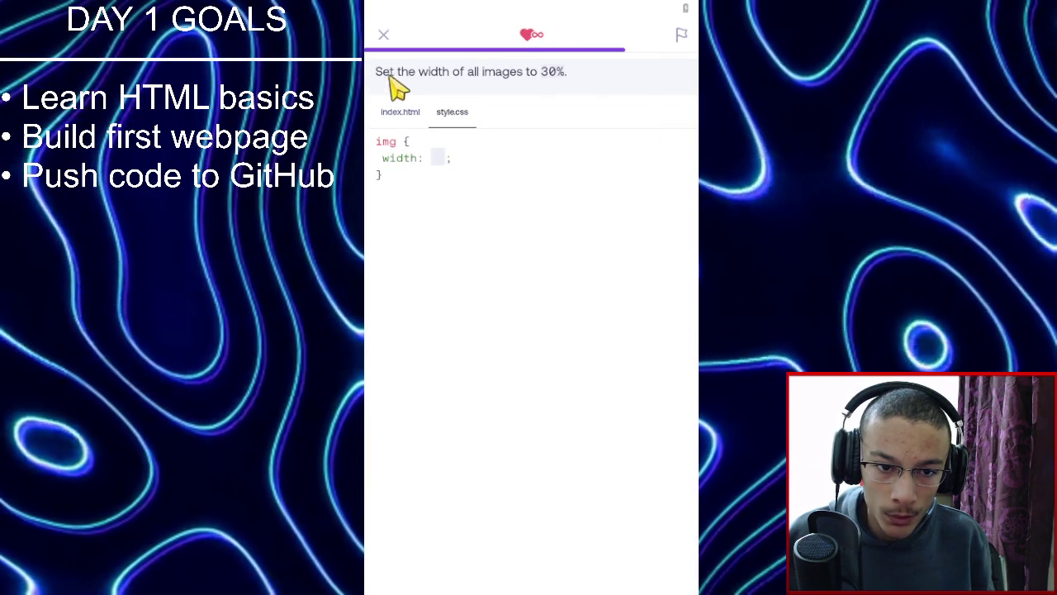
Set all images to width 30% so three sit side by side.
{"action": "left_click", "coordinate": [445, 155]}
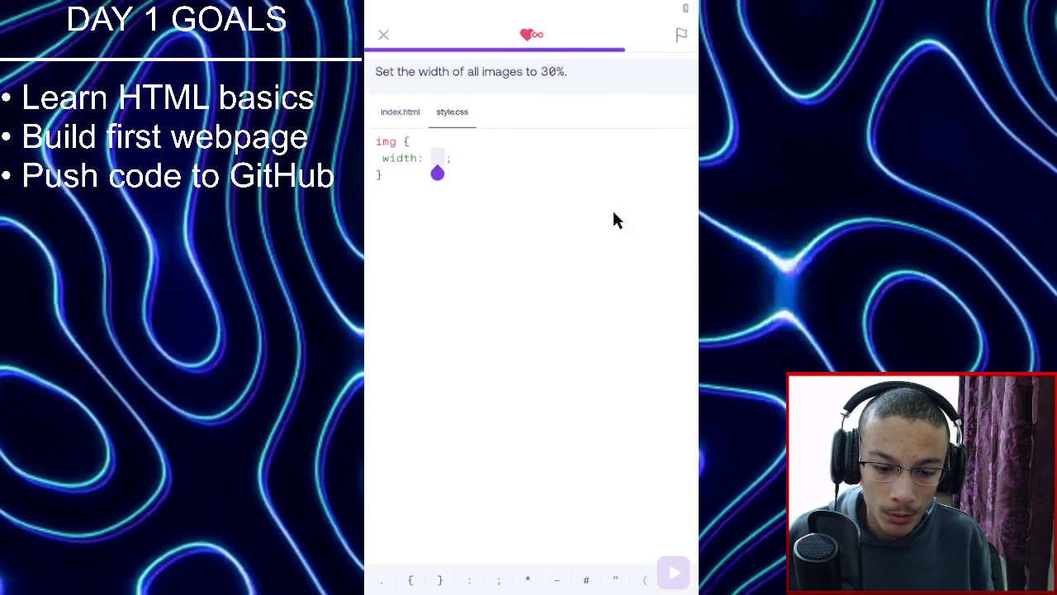
{"action": "type", "text": "30"}
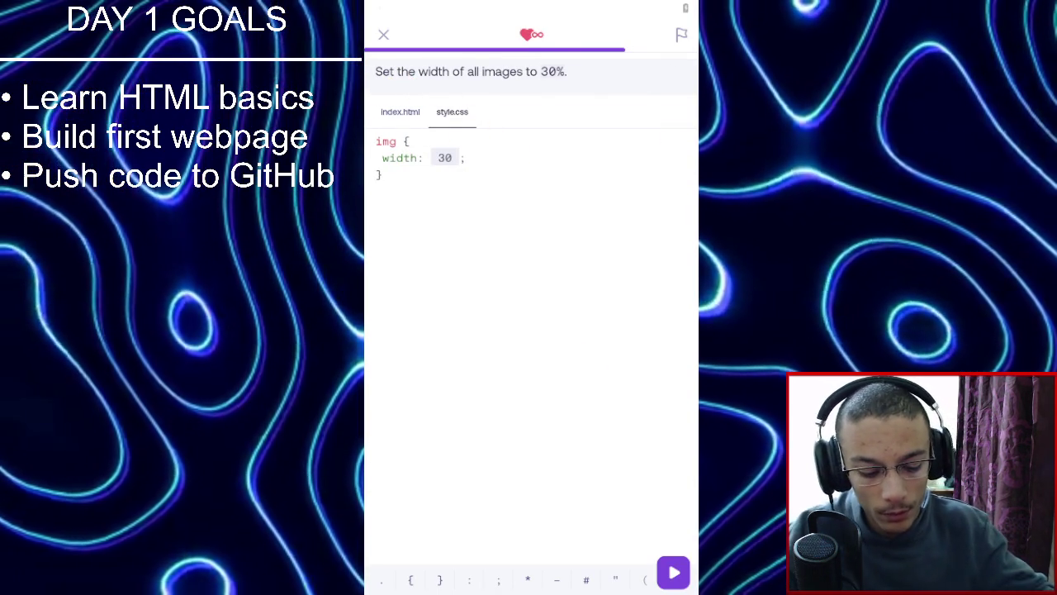
{"action": "type", "text": "%"}
{"action": "key", "text": "BackSpace"}
{"action": "type", "text": "%"}
{"action": "left_click", "coordinate": [674, 572]}
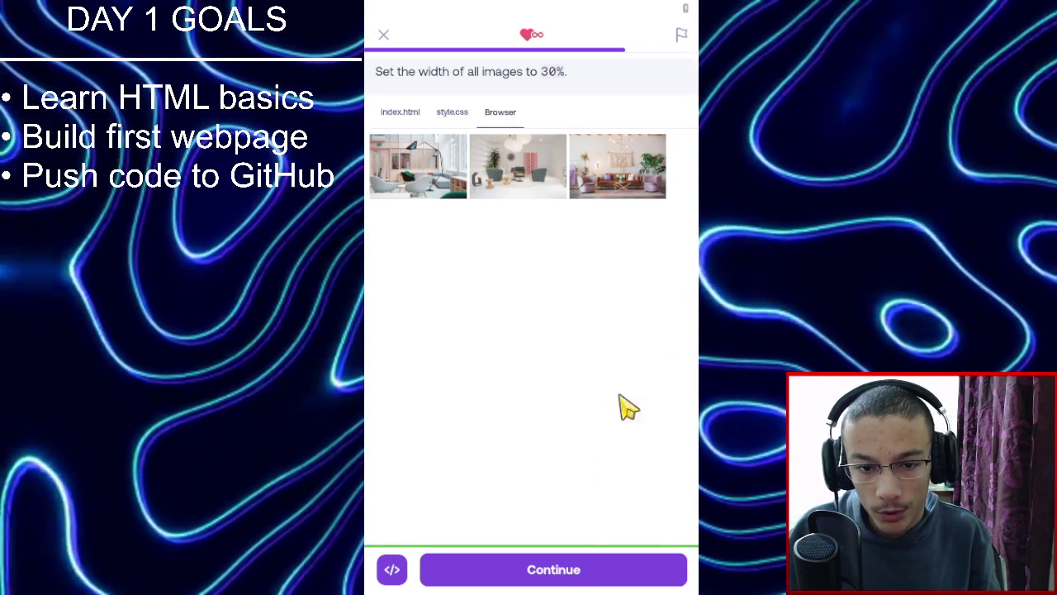
{"action": "left_click", "coordinate": [570, 578]}
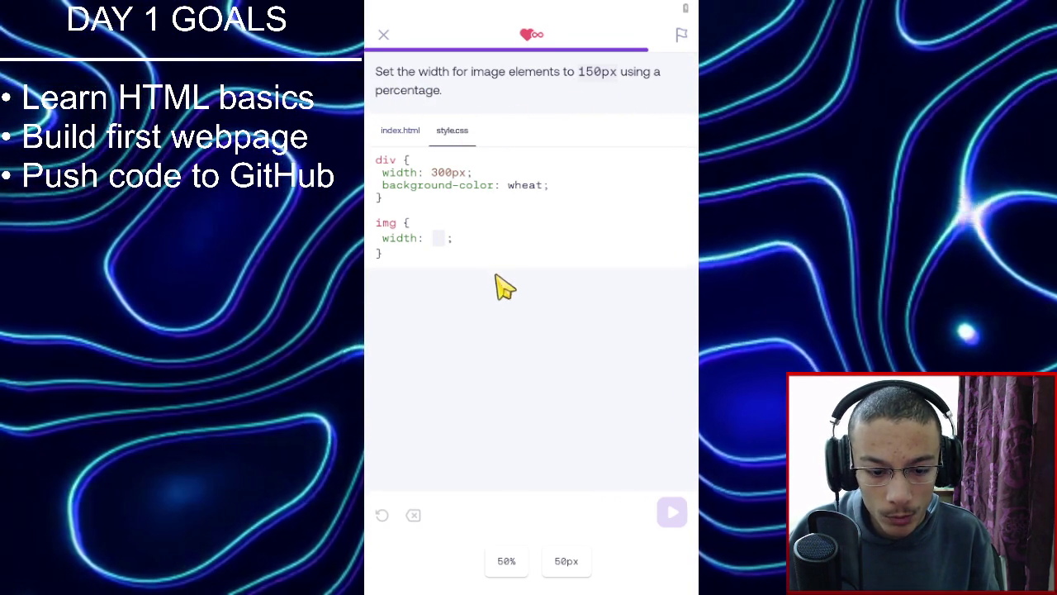
Set the cat image width to 50% of the 300px wheat div.
{"action": "left_click", "coordinate": [507, 562]}
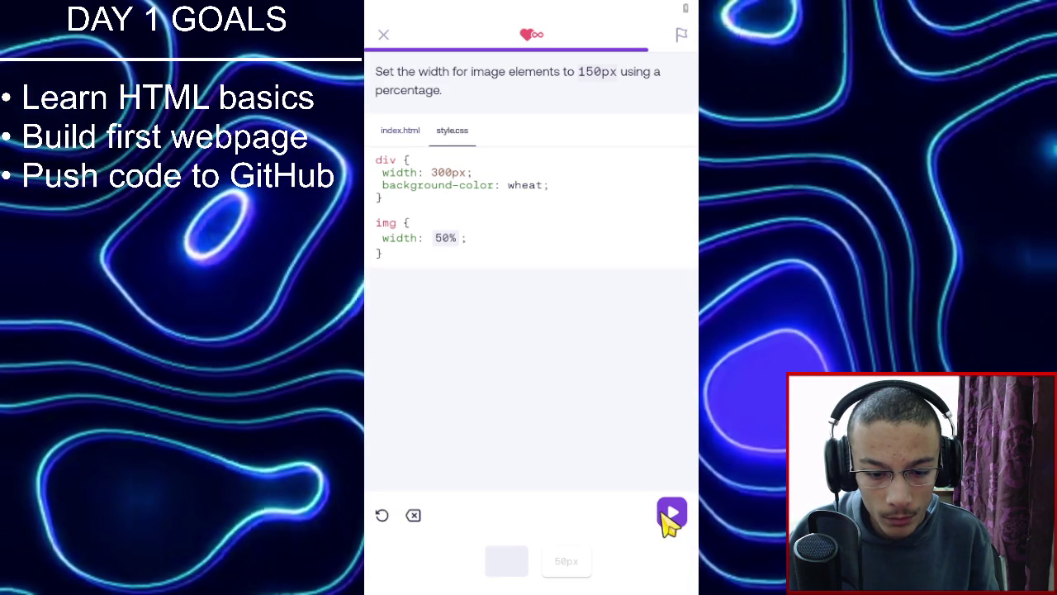
{"action": "left_click", "coordinate": [672, 512]}
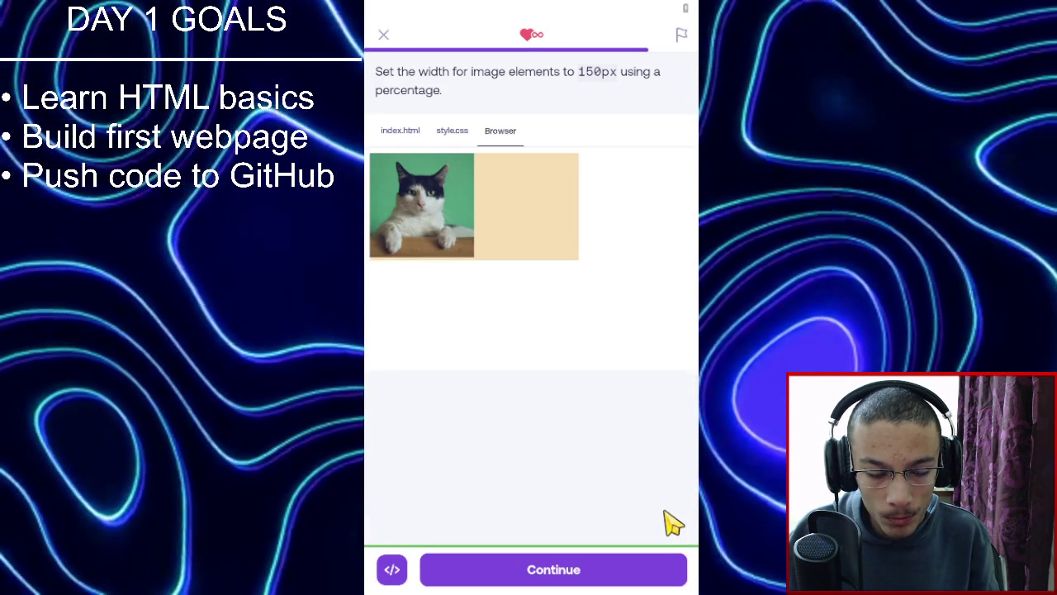
{"action": "left_click", "coordinate": [655, 570]}
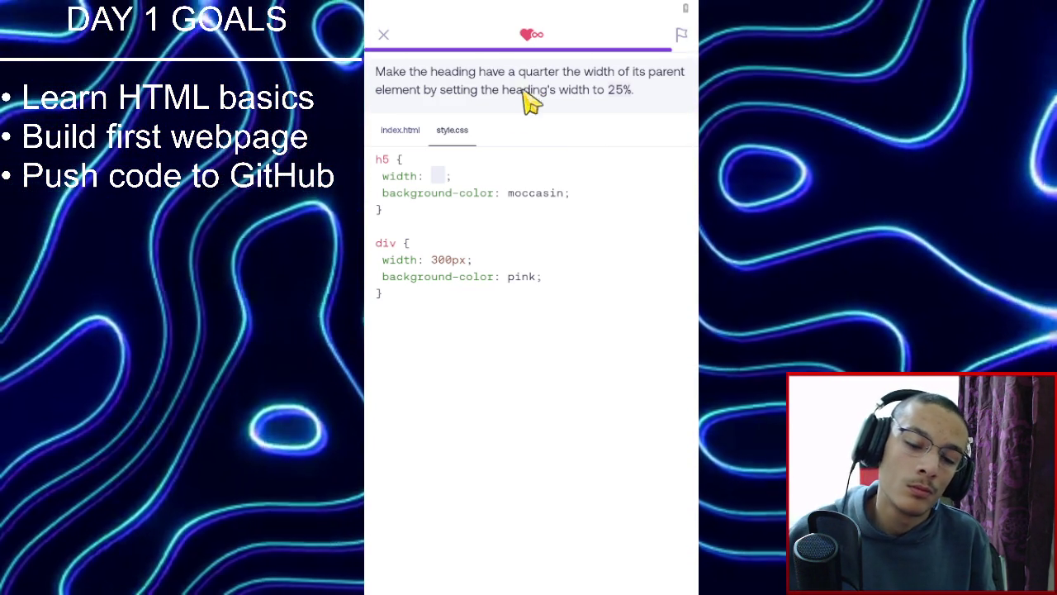
Type 25% as the h5 width, run it, and finish the lesson.
{"action": "left_click", "coordinate": [439, 180]}
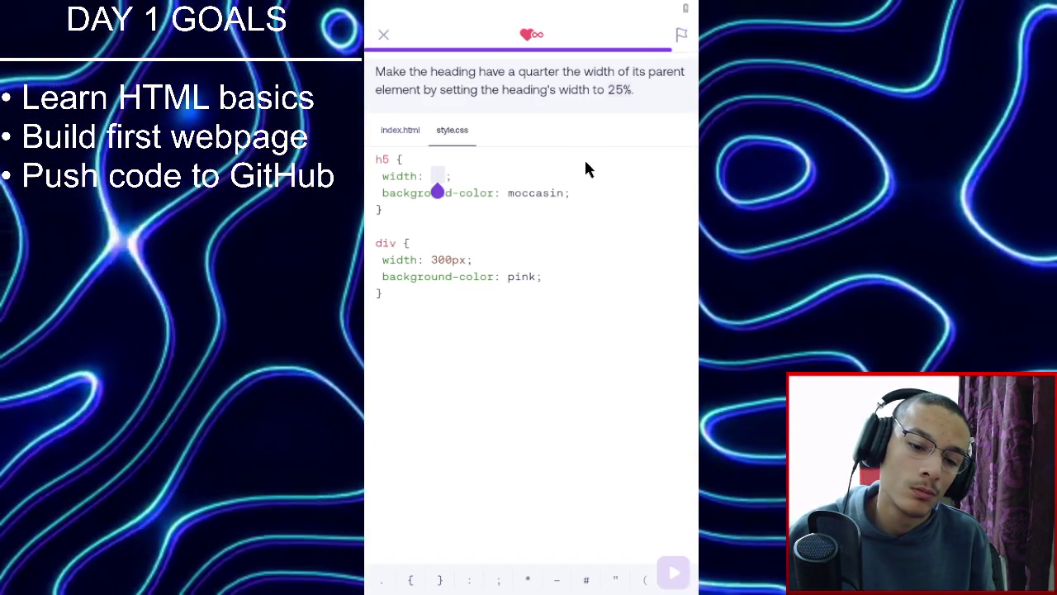
{"action": "type", "text": "25"}
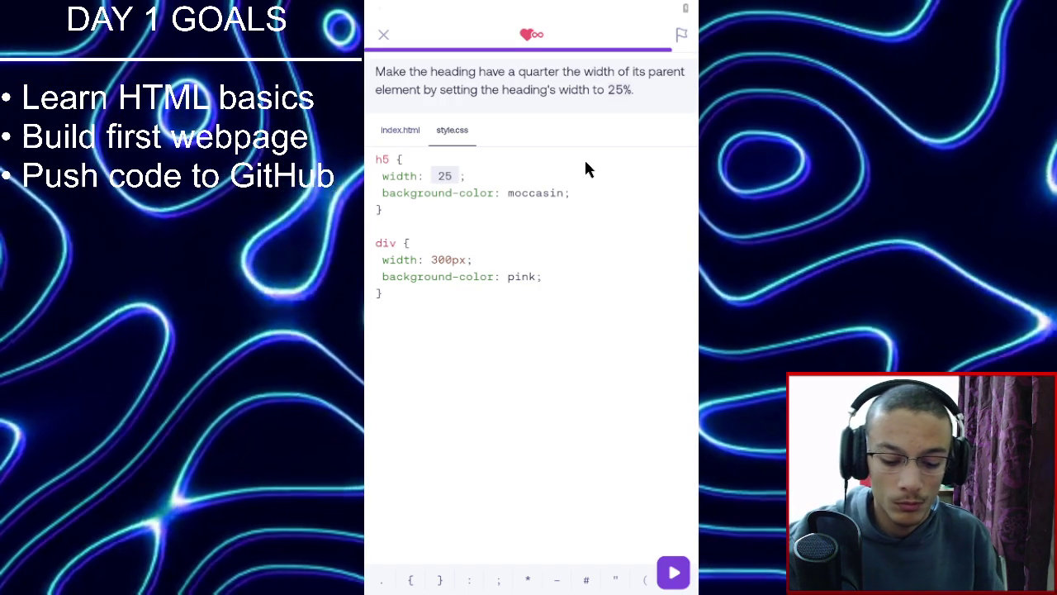
{"action": "type", "text": "%"}
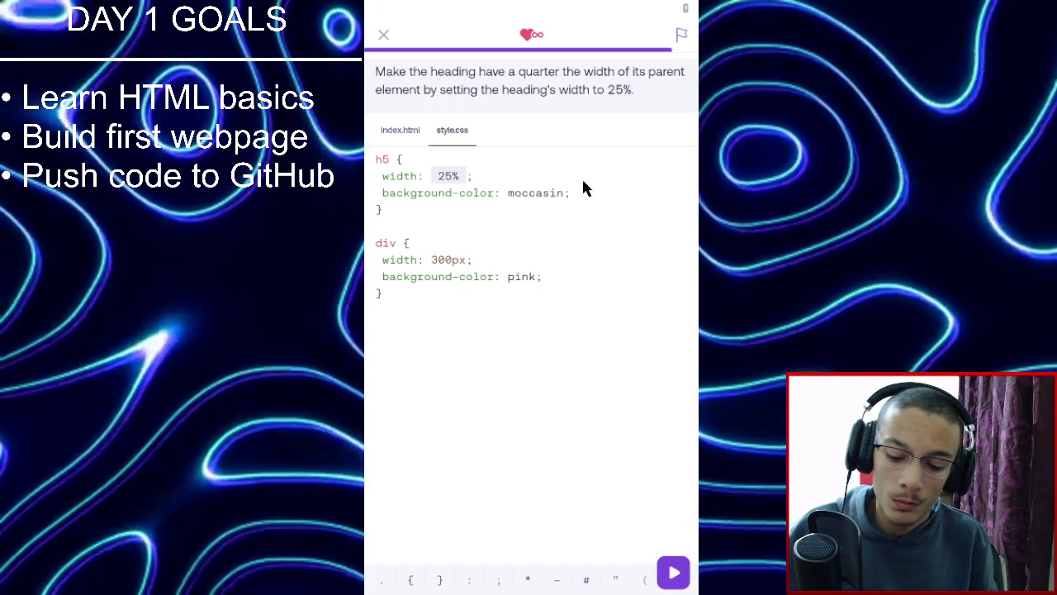
{"action": "left_click", "coordinate": [672, 573]}
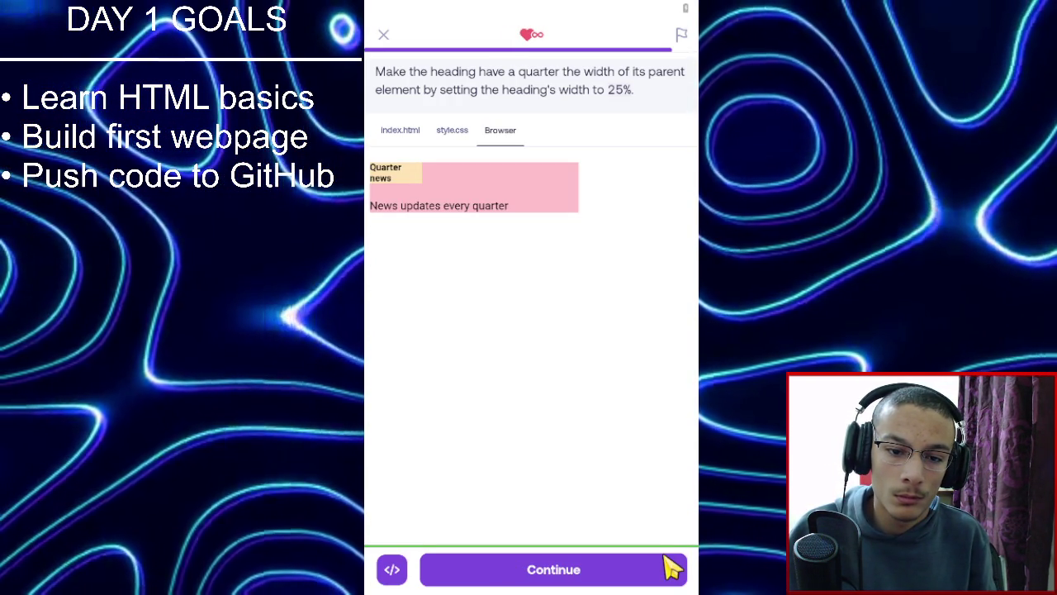
{"action": "left_click", "coordinate": [641, 583]}
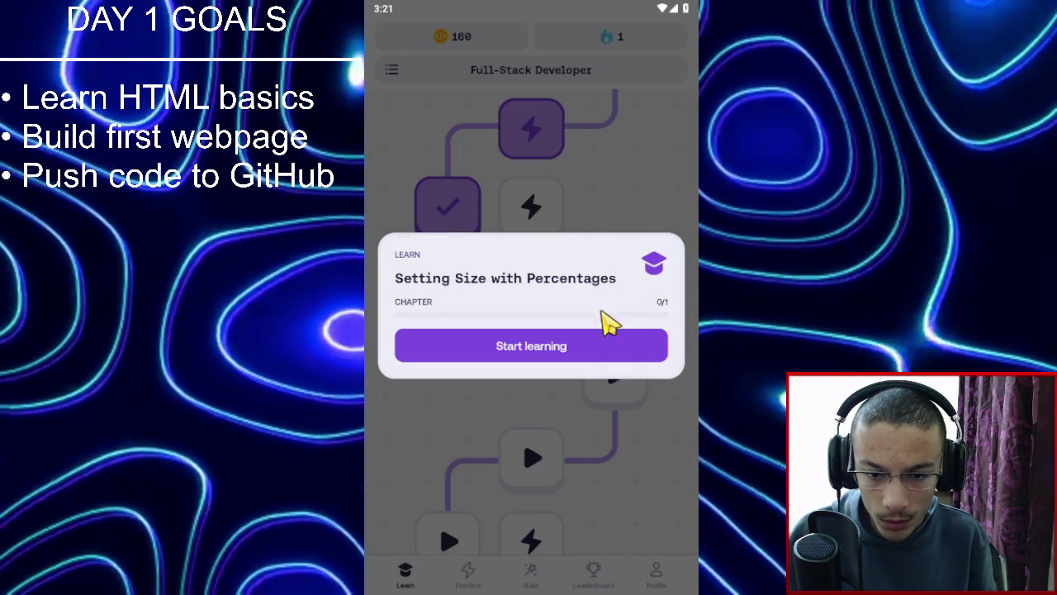
Start the Setting Size with Percentages chapter, then wait while Mimo stops responding.
{"action": "left_click", "coordinate": [609, 355]}
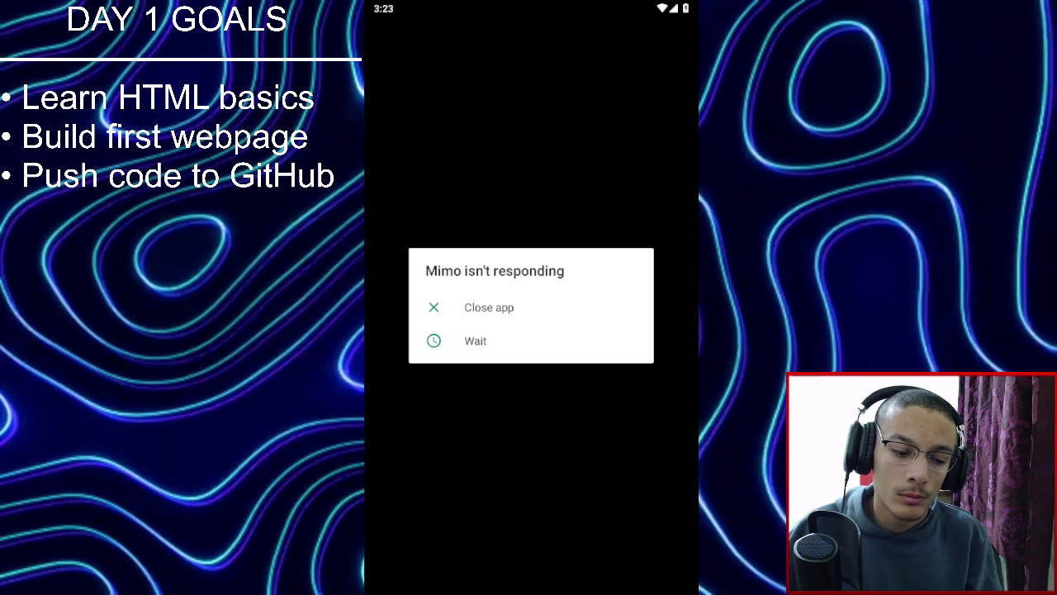
{"action": "left_click", "coordinate": [525, 357]}
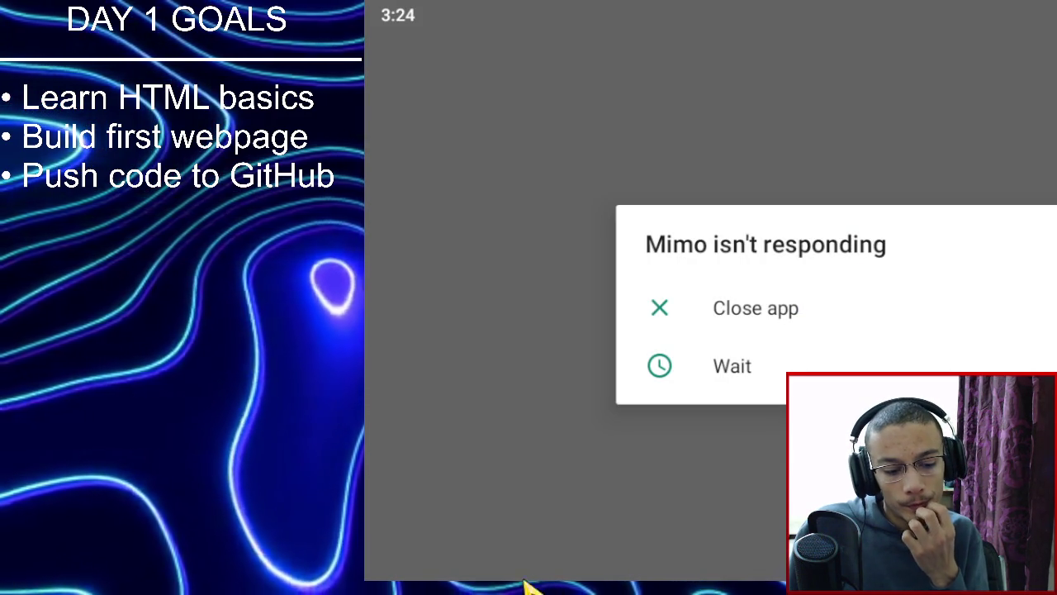
{"action": "left_click", "coordinate": [775, 366]}
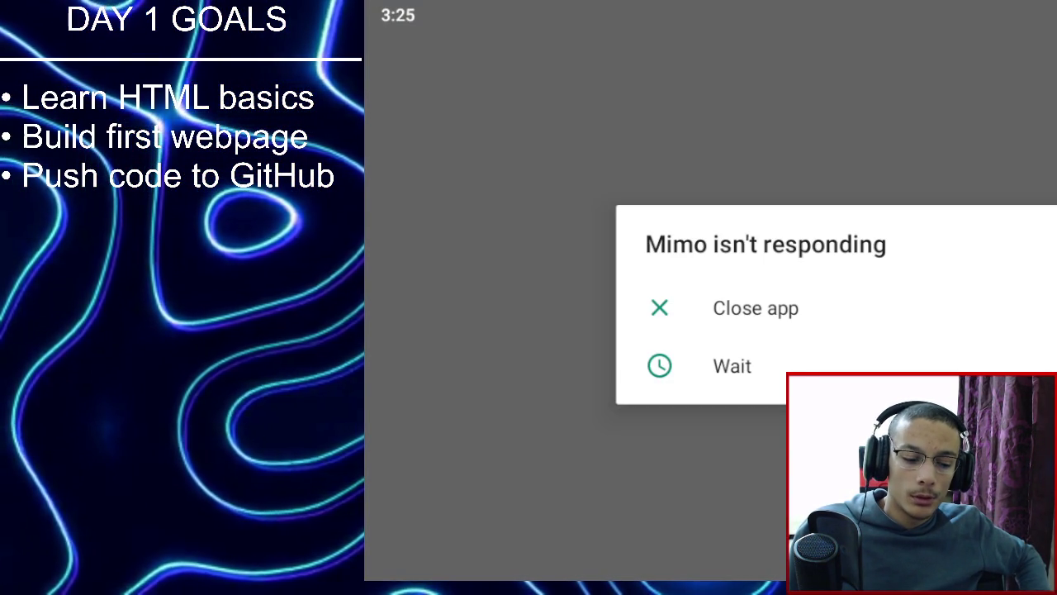
{"action": "left_click", "coordinate": [853, 363]}
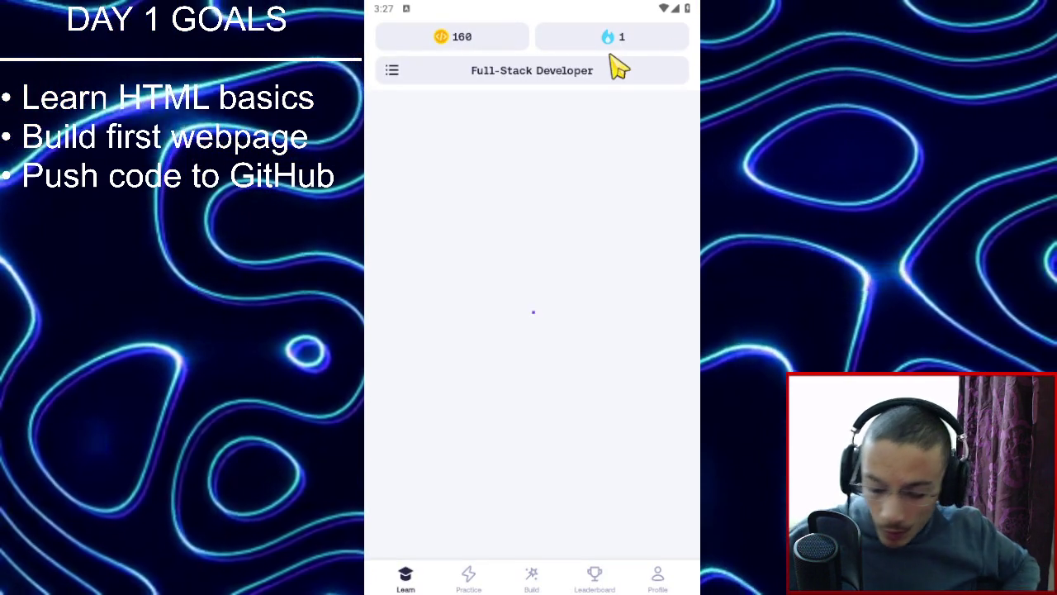
Reopen the Setting Size with Percentages lesson from the learning path and start it.
{"action": "scroll", "coordinate": [537, 193], "scroll_direction": "down", "scroll_amount": 5}
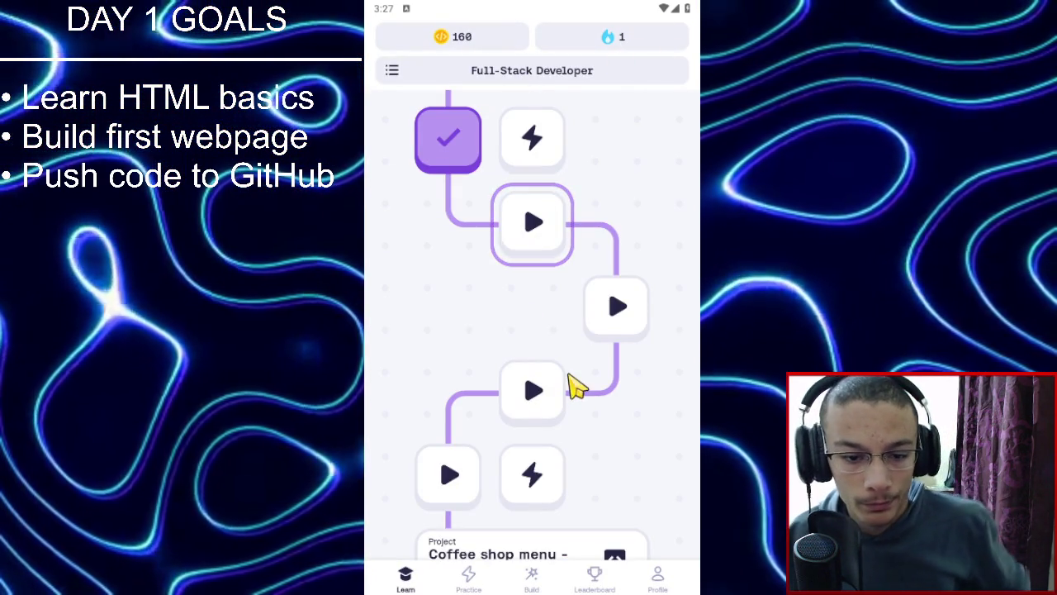
{"action": "scroll", "coordinate": [570, 293], "scroll_direction": "up", "scroll_amount": 3}
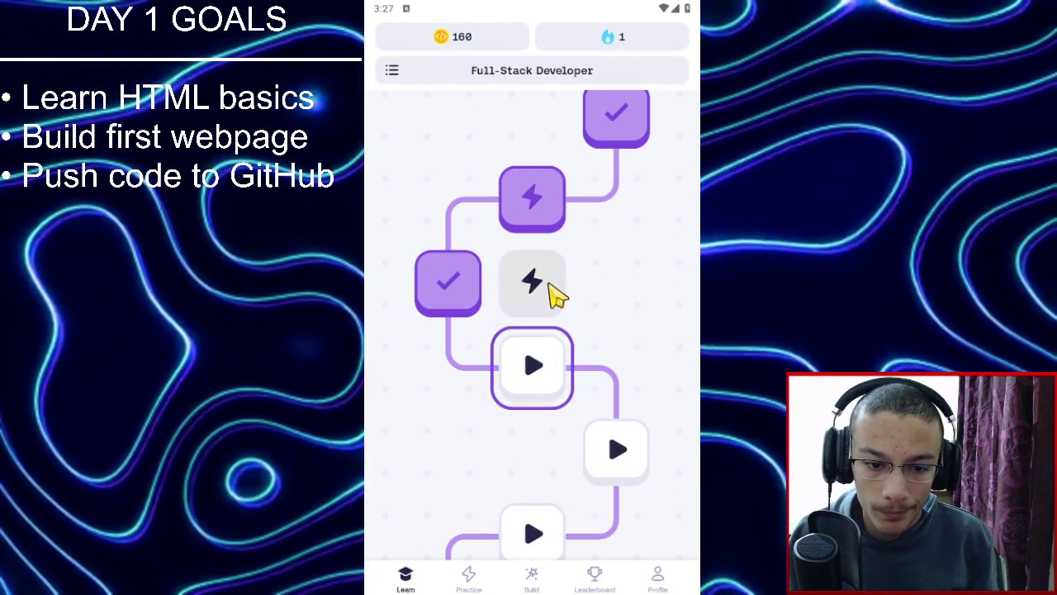
{"action": "left_click", "coordinate": [555, 291]}
{"action": "left_click", "coordinate": [628, 193]}
{"action": "left_click", "coordinate": [527, 380]}
{"action": "left_click", "coordinate": [551, 350]}
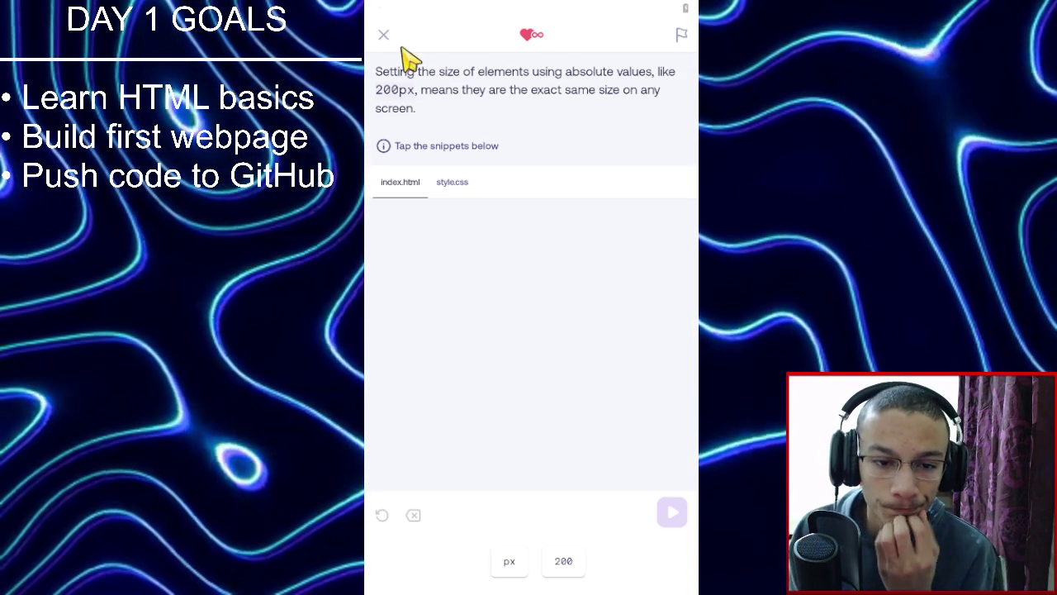
Set the image width to 200px, then to 100%, passing each exercise.
{"action": "left_click", "coordinate": [452, 185]}
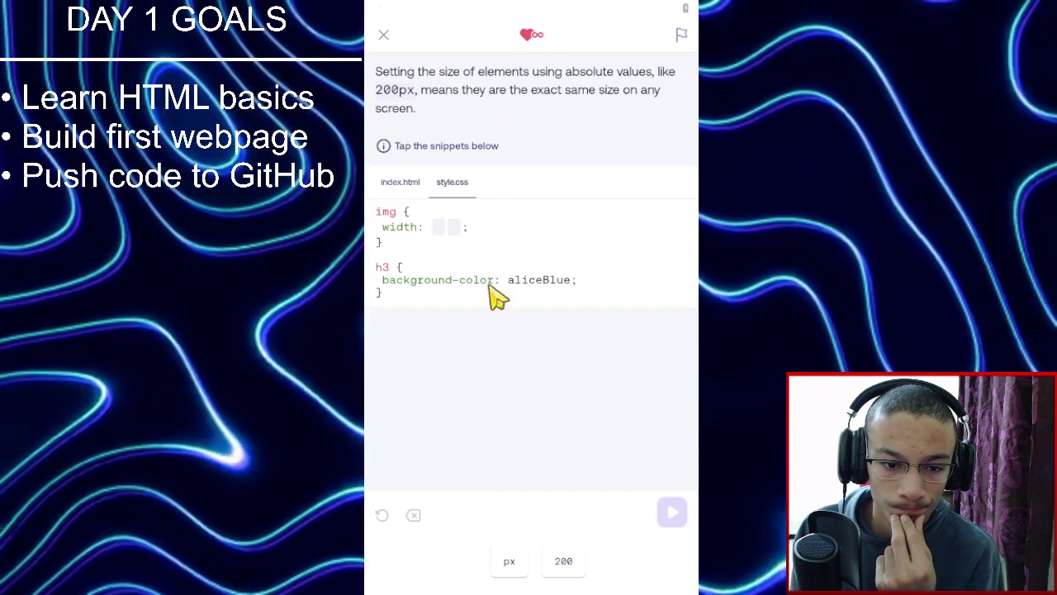
{"action": "left_click", "coordinate": [576, 564]}
{"action": "left_click", "coordinate": [512, 565]}
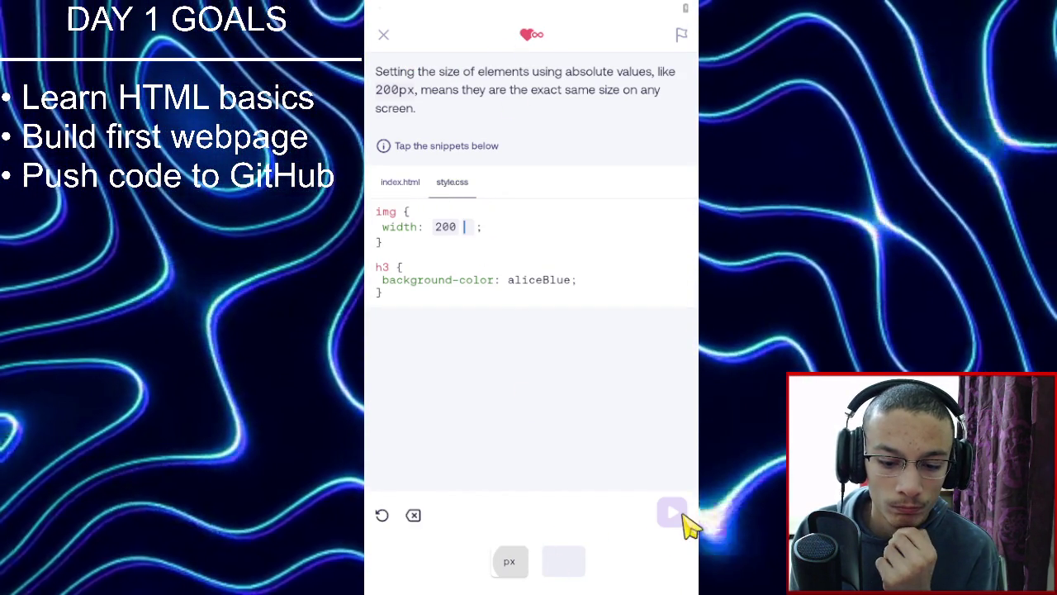
{"action": "left_click", "coordinate": [673, 515]}
{"action": "left_click", "coordinate": [644, 520]}
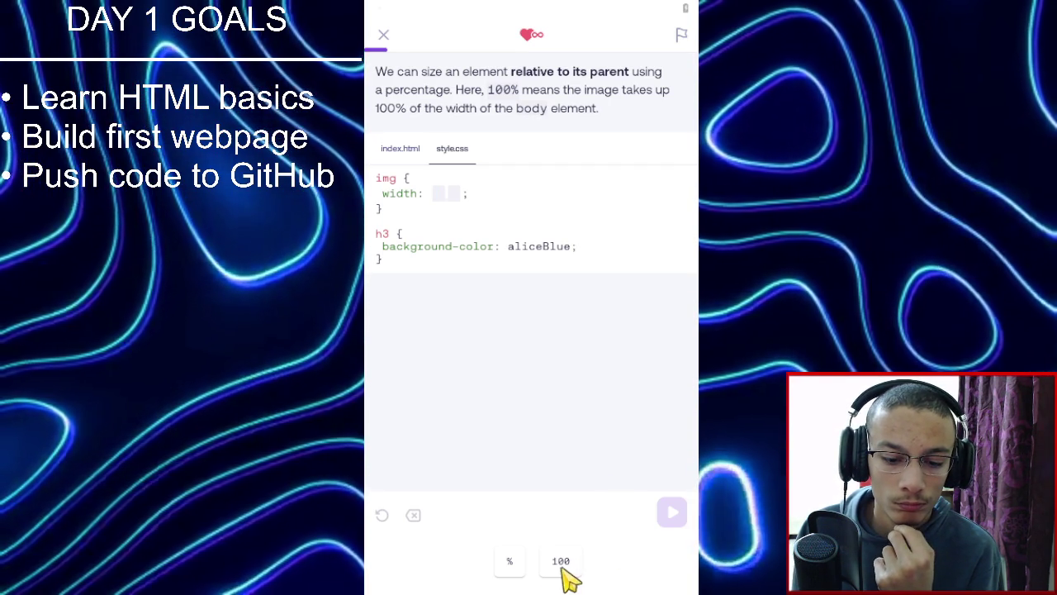
{"action": "left_click", "coordinate": [561, 563]}
{"action": "left_click", "coordinate": [510, 561]}
{"action": "left_click", "coordinate": [673, 515]}
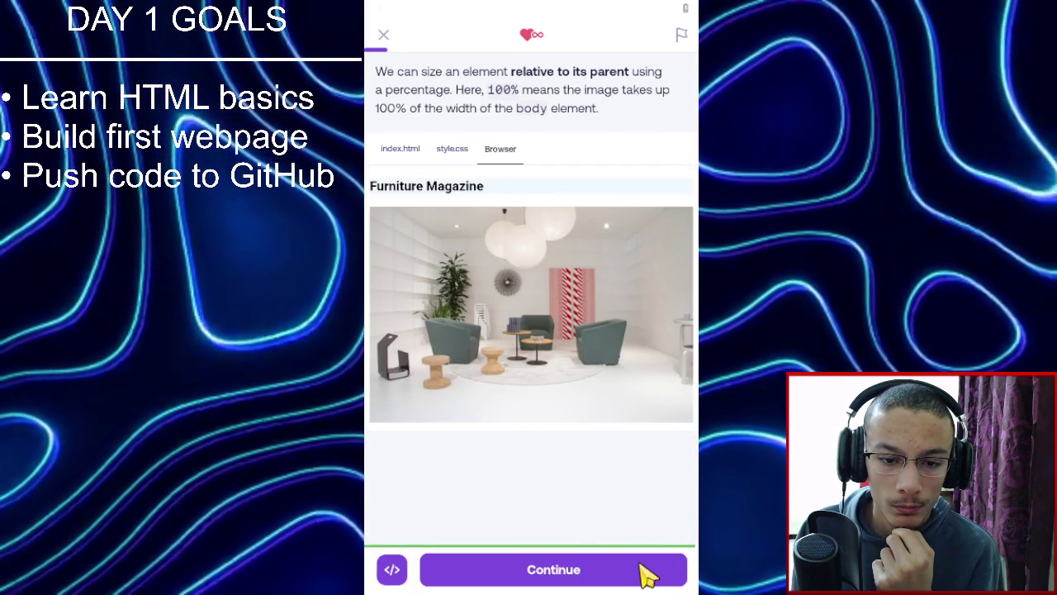
{"action": "left_click", "coordinate": [643, 572]}
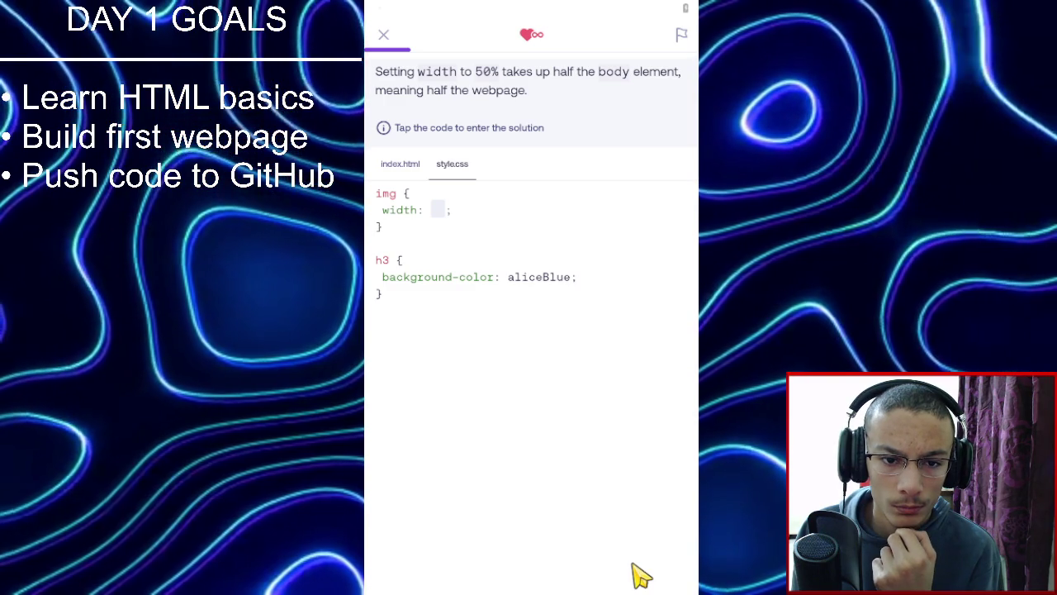
Type 50% as the image width and pass the exercise.
{"action": "left_click", "coordinate": [430, 211]}
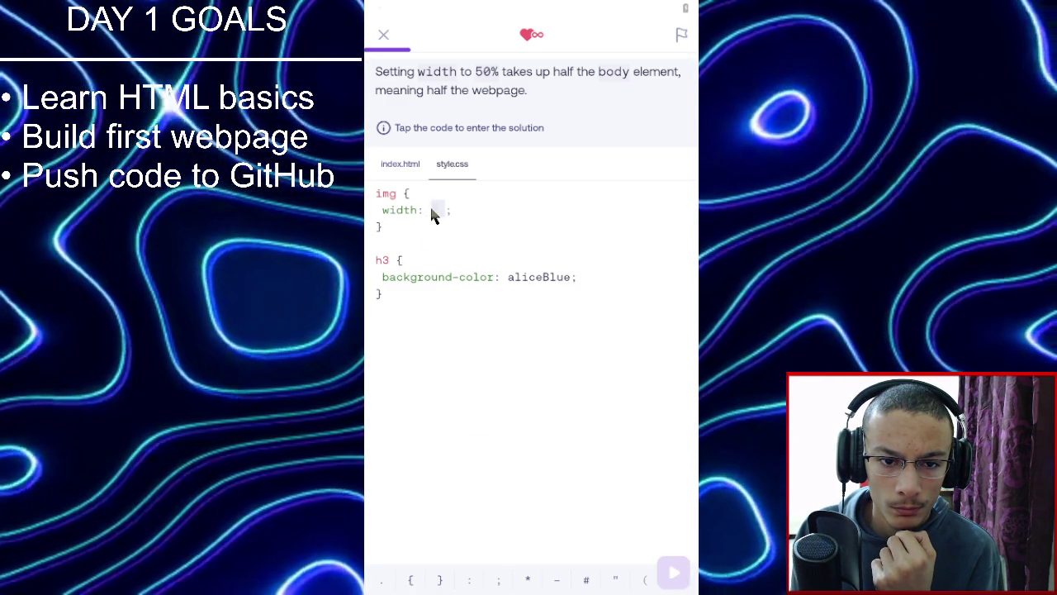
{"action": "left_click", "coordinate": [438, 208]}
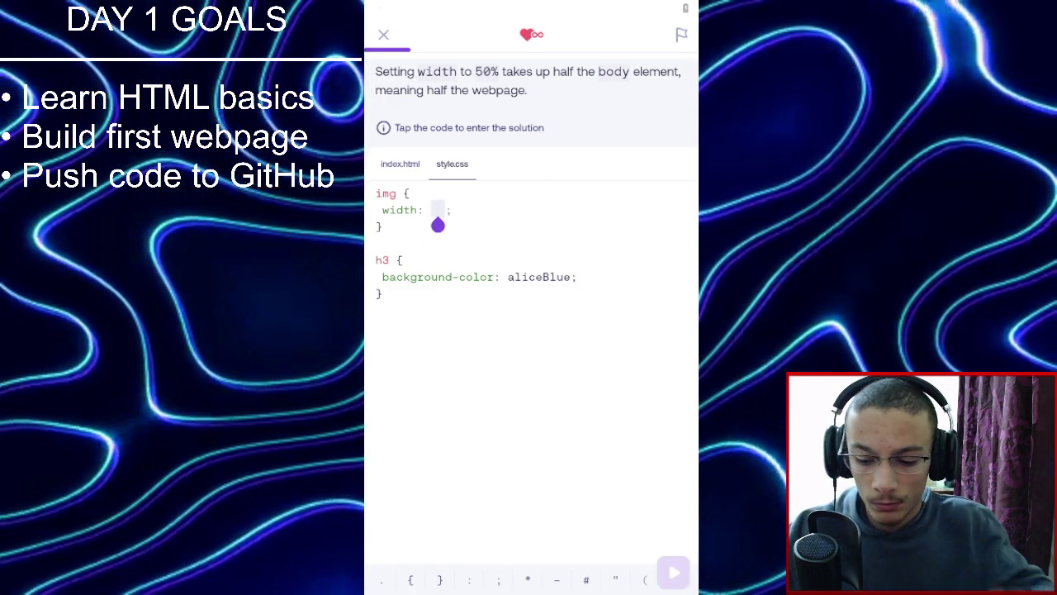
{"action": "type", "text": "50%"}
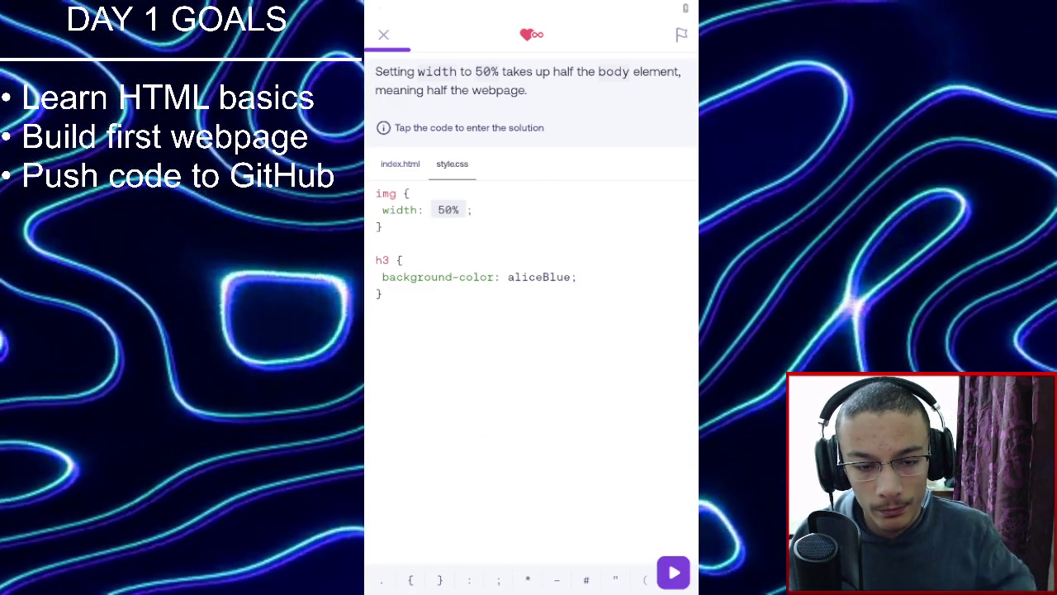
{"action": "left_click", "coordinate": [671, 568]}
{"action": "left_click", "coordinate": [679, 572]}
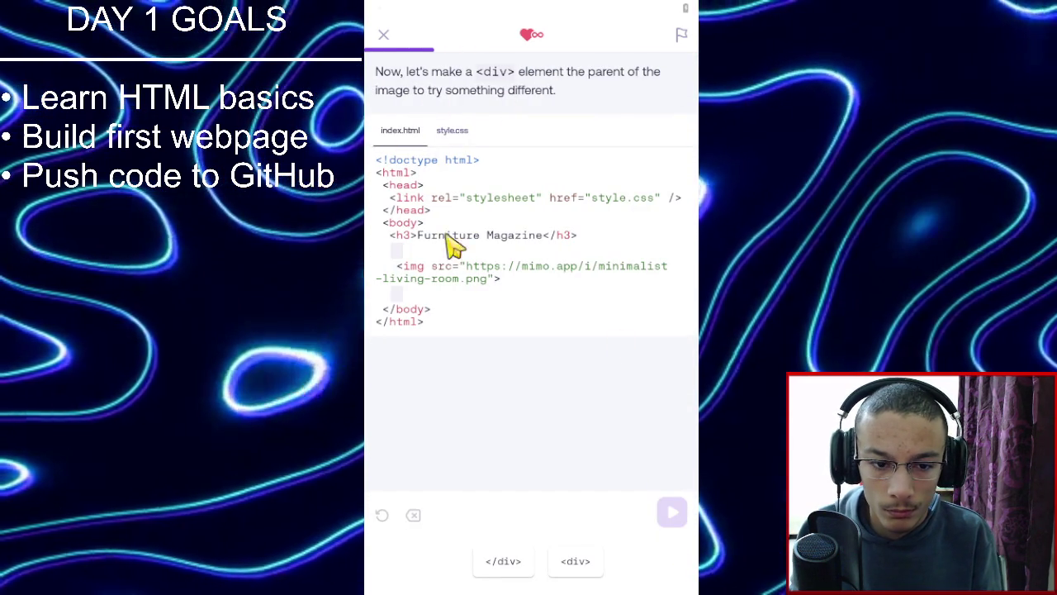
Wrap the image in <div> and </div> tags and pass the check.
{"action": "left_click", "coordinate": [579, 561]}
{"action": "left_click", "coordinate": [519, 569]}
{"action": "left_click", "coordinate": [663, 519]}
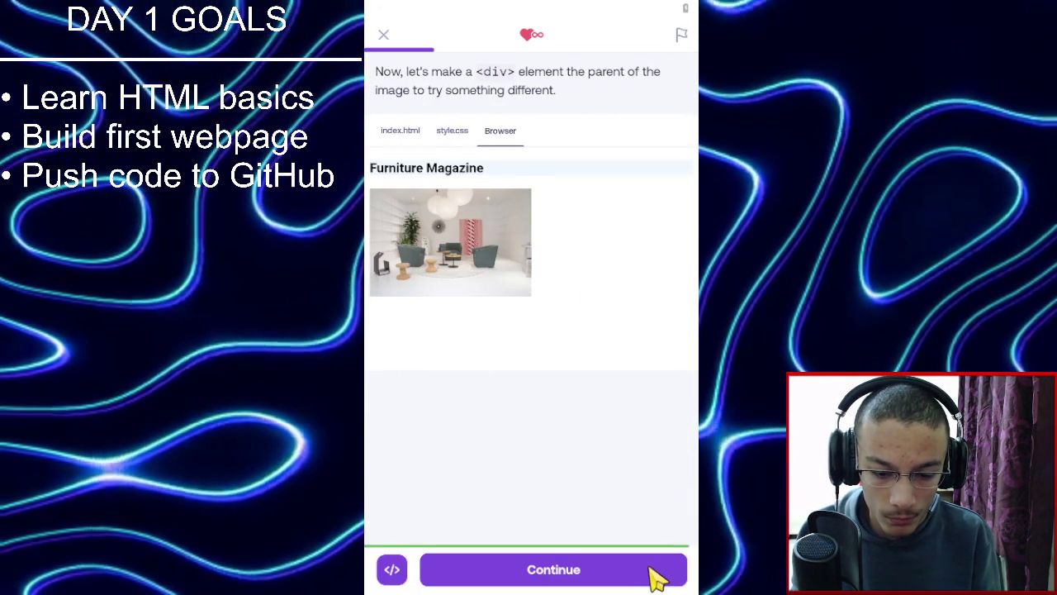
{"action": "left_click", "coordinate": [653, 570]}
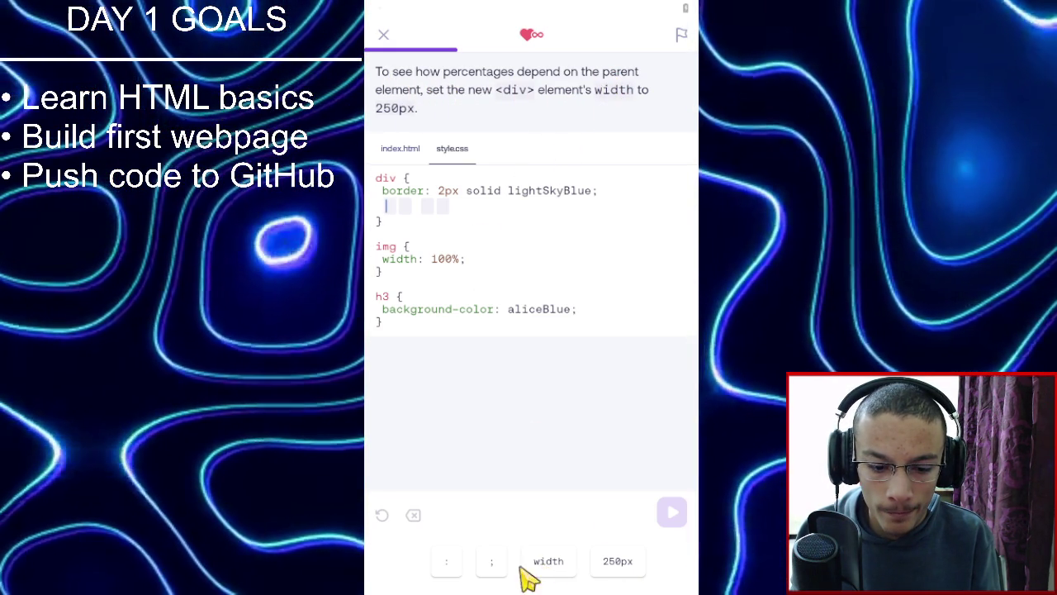
Give the div width: 250px; and then set the image width to 50%.
{"action": "left_click", "coordinate": [548, 561]}
{"action": "left_click", "coordinate": [446, 560]}
{"action": "left_click", "coordinate": [617, 561]}
{"action": "left_click", "coordinate": [491, 561]}
{"action": "left_click", "coordinate": [673, 513]}
{"action": "left_click", "coordinate": [631, 546]}
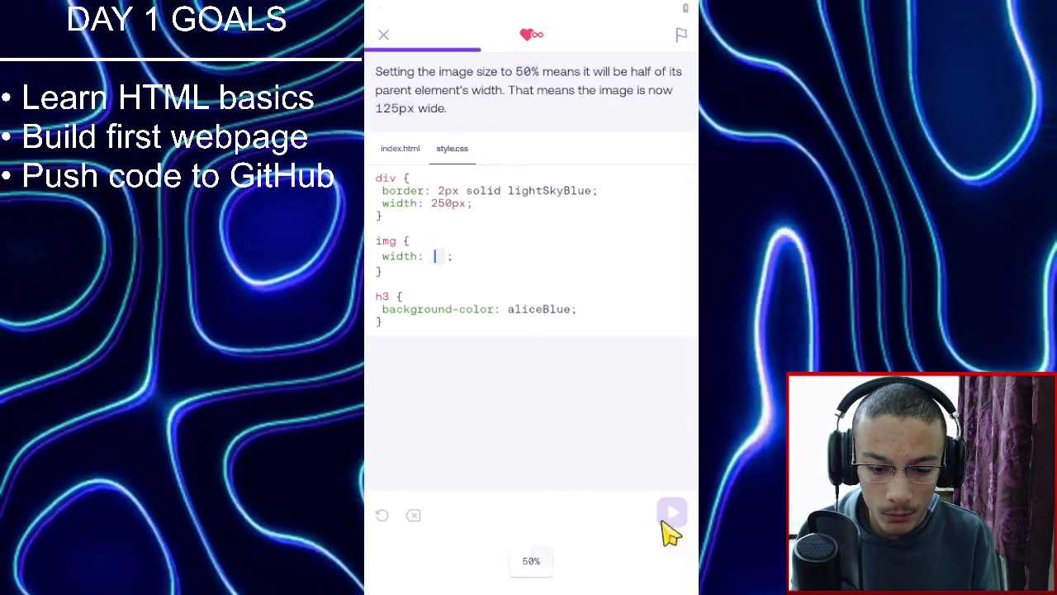
{"action": "left_click", "coordinate": [667, 516]}
{"action": "left_click", "coordinate": [607, 528]}
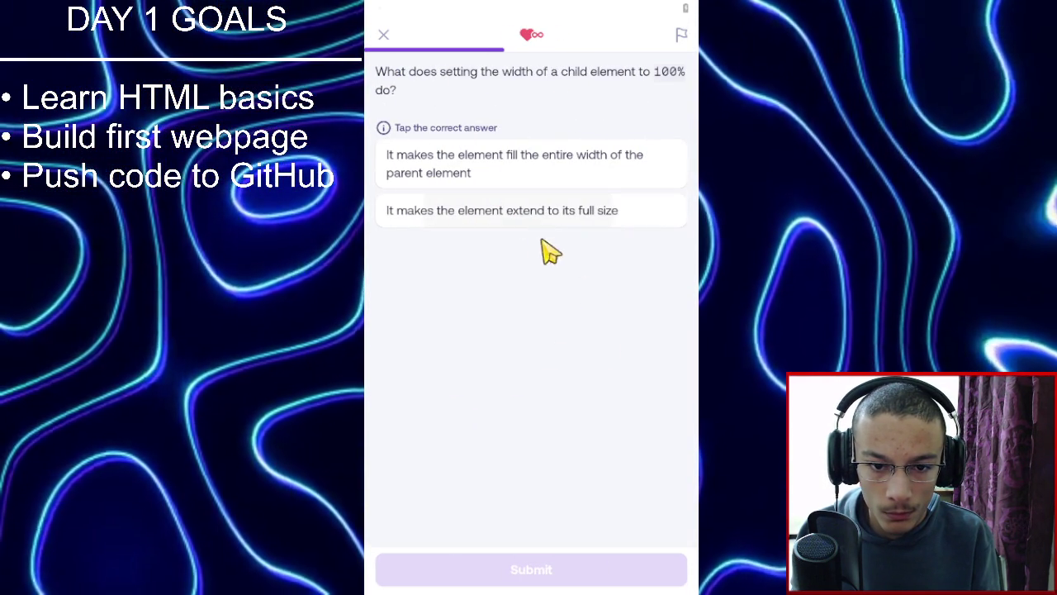
Answer that a 100% width makes the child fill its parent element's width.
{"action": "left_click", "coordinate": [547, 186]}
{"action": "left_click", "coordinate": [553, 187]}
{"action": "left_click", "coordinate": [547, 186]}
{"action": "left_click", "coordinate": [539, 192]}
{"action": "left_click", "coordinate": [537, 174]}
{"action": "left_click", "coordinate": [531, 184]}
{"action": "left_click", "coordinate": [528, 180]}
{"action": "left_click", "coordinate": [532, 189]}
{"action": "left_click", "coordinate": [532, 189]}
{"action": "left_click", "coordinate": [536, 215]}
{"action": "left_click", "coordinate": [541, 215]}
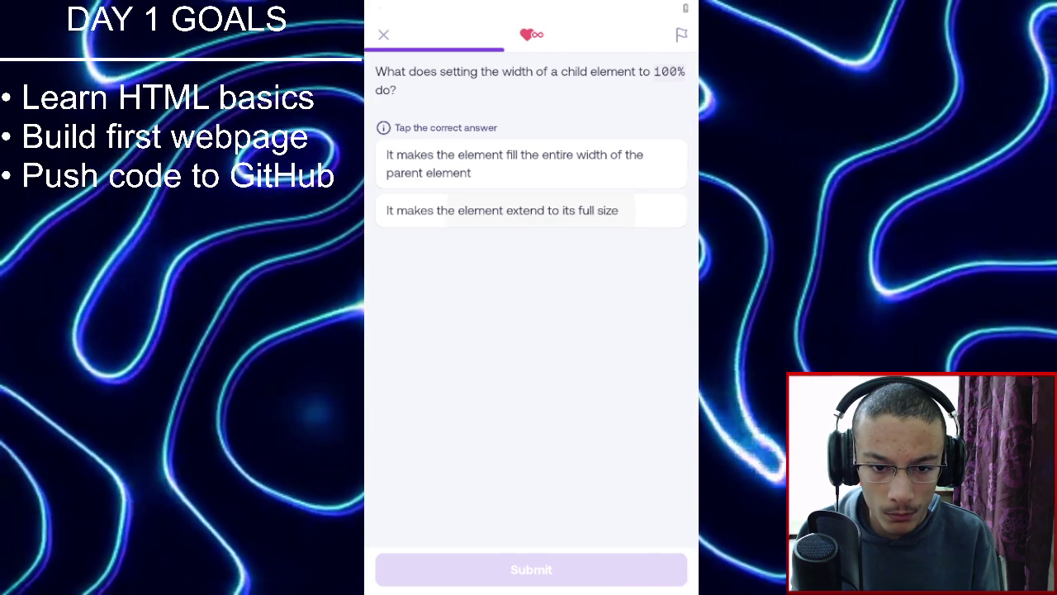
{"action": "left_click", "coordinate": [531, 210]}
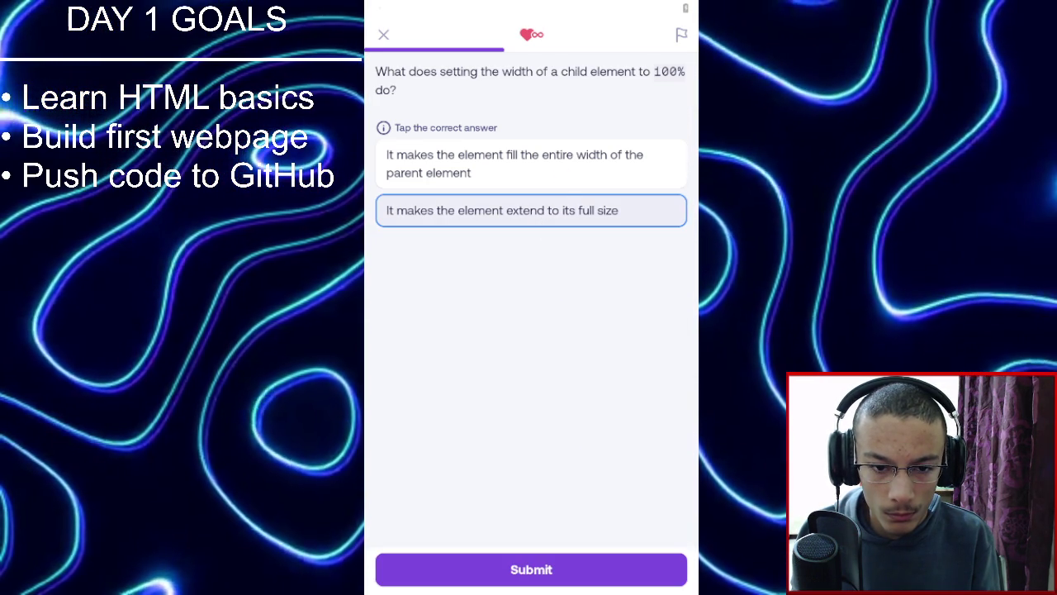
{"action": "left_click", "coordinate": [562, 175]}
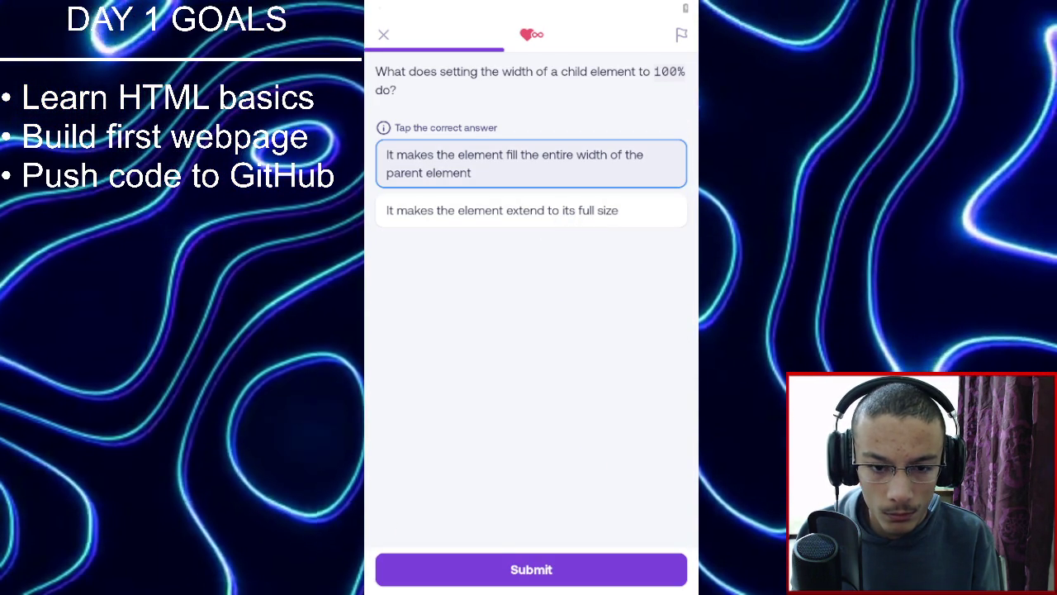
{"action": "left_click", "coordinate": [501, 570]}
{"action": "left_click", "coordinate": [497, 569]}
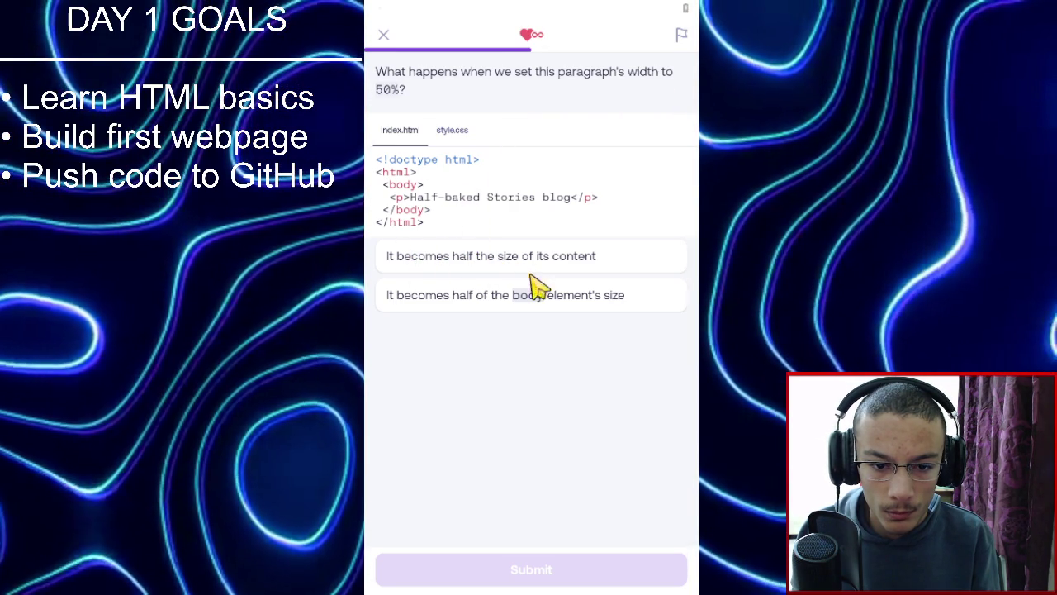
Answer half the body's size, percentages relative to the parent, and a 100px paragraph width.
{"action": "left_click", "coordinate": [547, 306]}
{"action": "left_click", "coordinate": [613, 572]}
{"action": "left_click", "coordinate": [618, 578]}
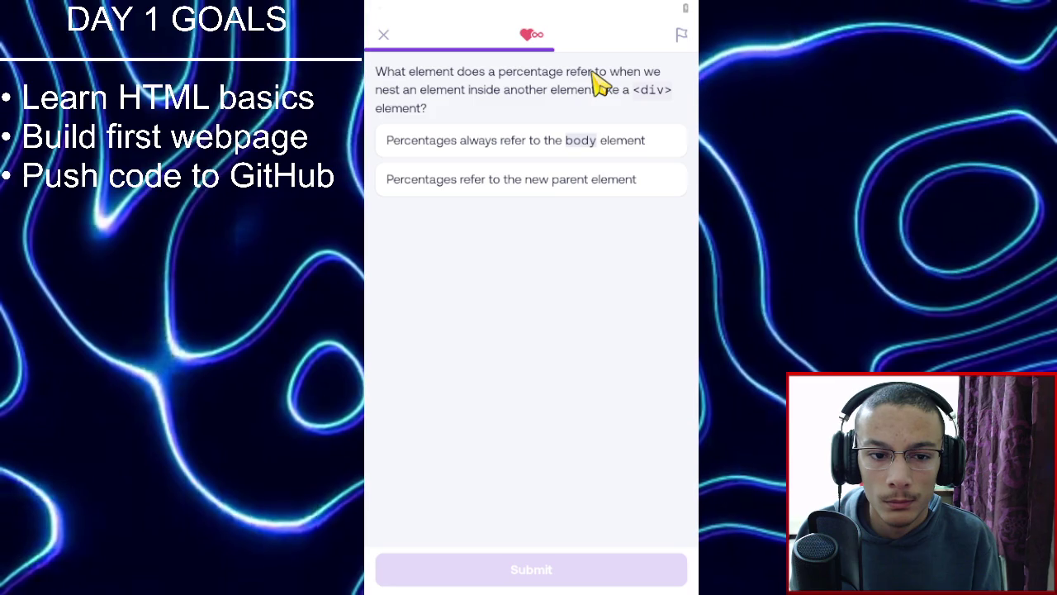
{"action": "left_click", "coordinate": [584, 180]}
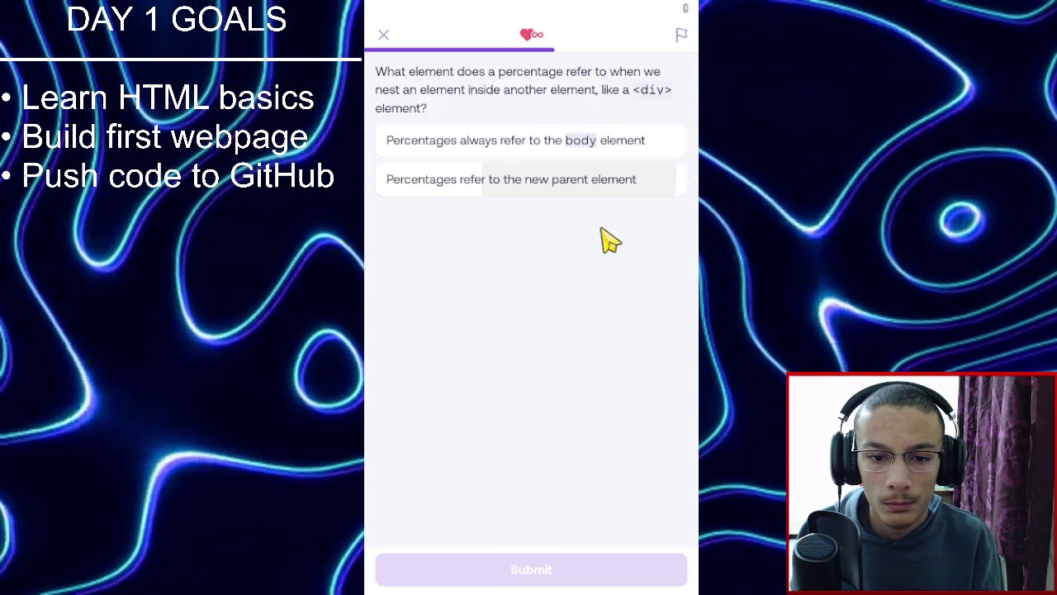
{"action": "left_click", "coordinate": [587, 570]}
{"action": "left_click", "coordinate": [592, 571]}
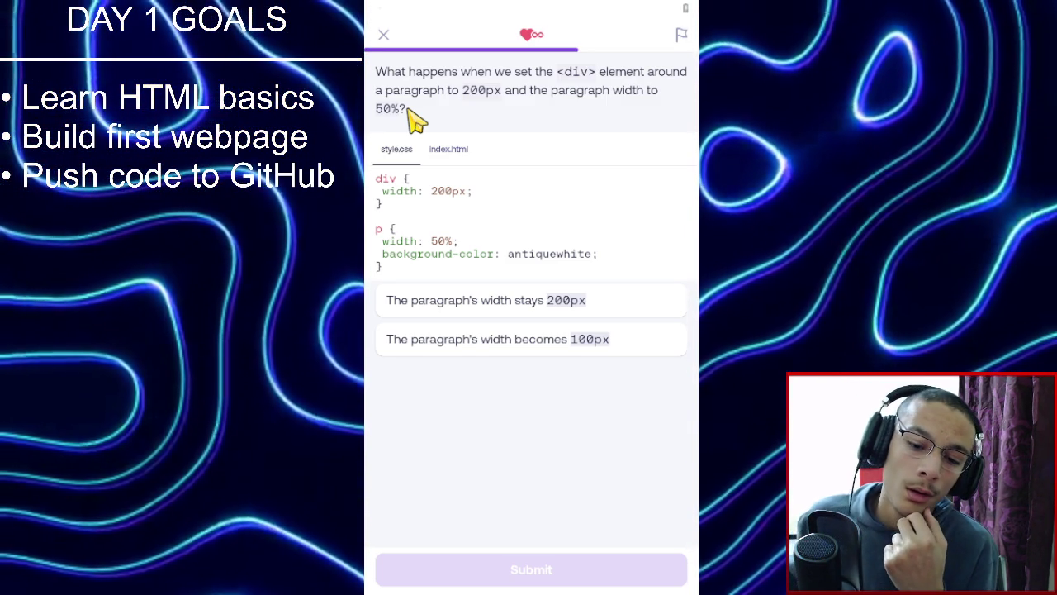
{"action": "left_click", "coordinate": [570, 338]}
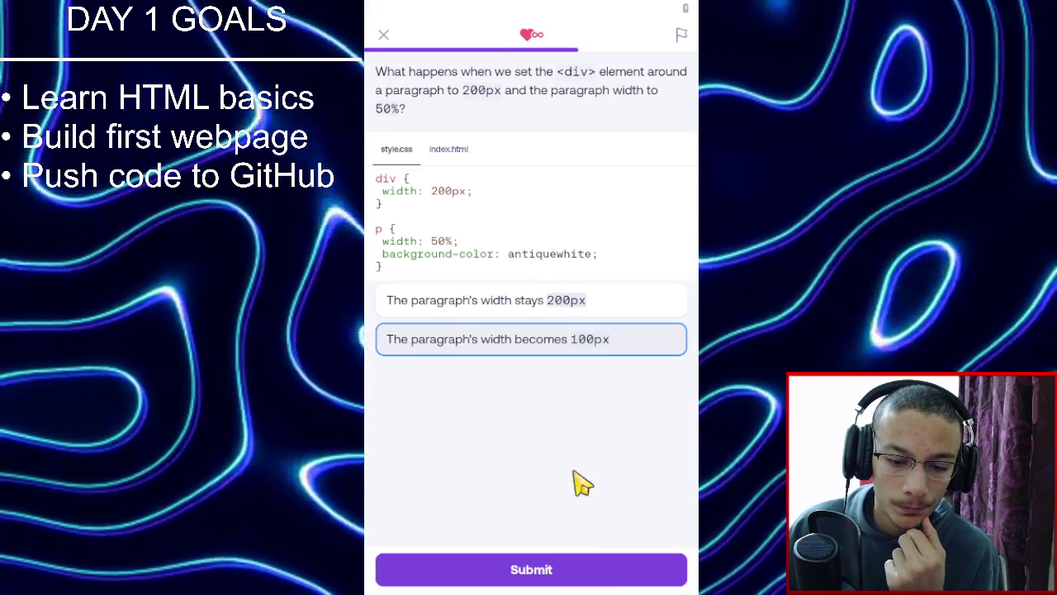
{"action": "left_click", "coordinate": [610, 574]}
{"action": "left_click", "coordinate": [609, 574]}
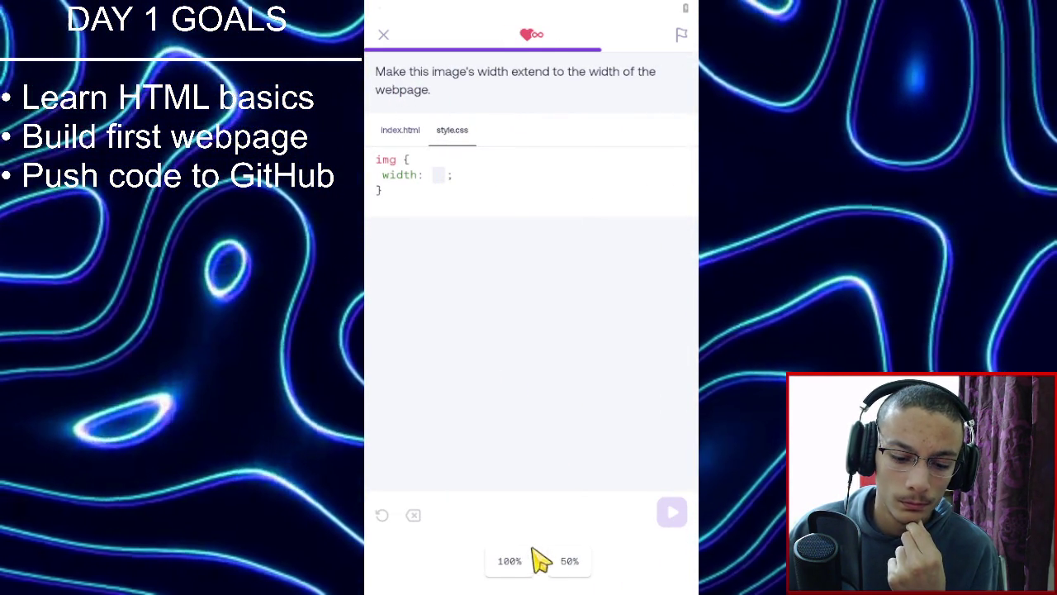
Fill the image width with 100%, then with 30%, passing both exercises.
{"action": "left_click", "coordinate": [514, 561]}
{"action": "left_click", "coordinate": [674, 514]}
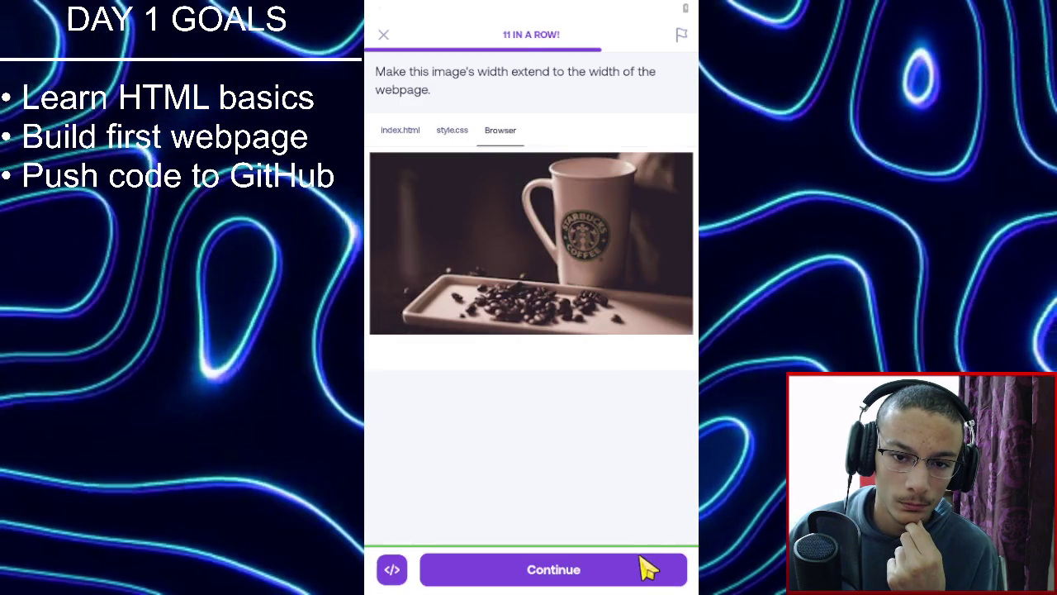
{"action": "left_click", "coordinate": [645, 566]}
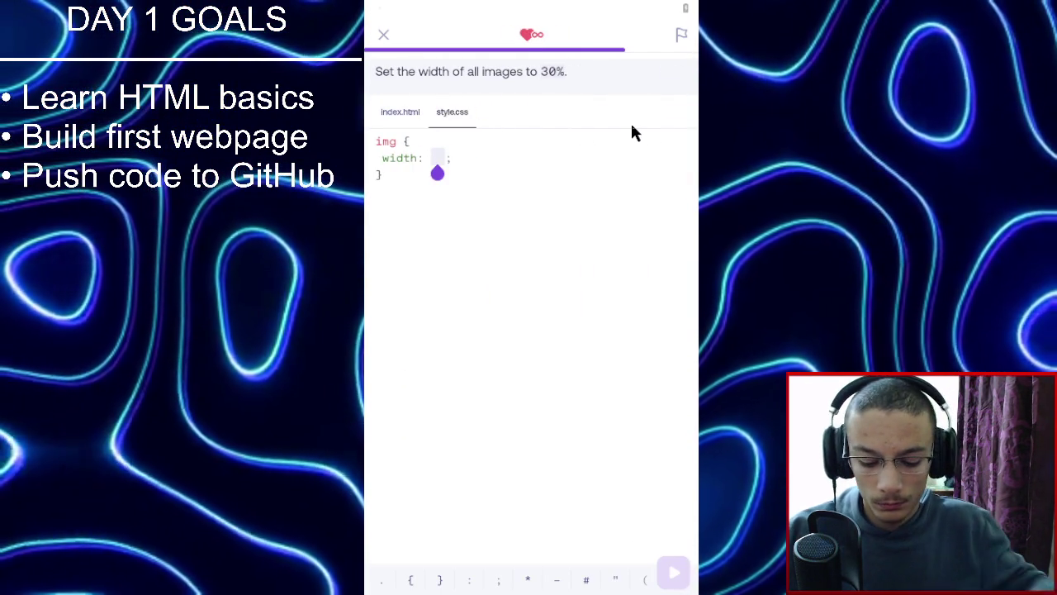
{"action": "type", "text": "30%"}
{"action": "left_click", "coordinate": [669, 576]}
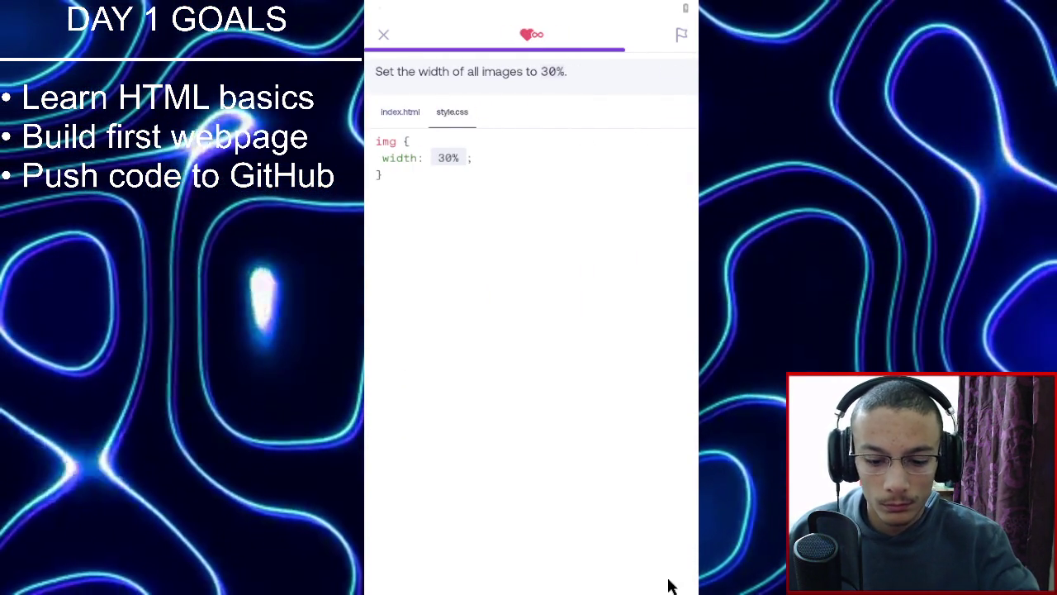
{"action": "left_click", "coordinate": [668, 571]}
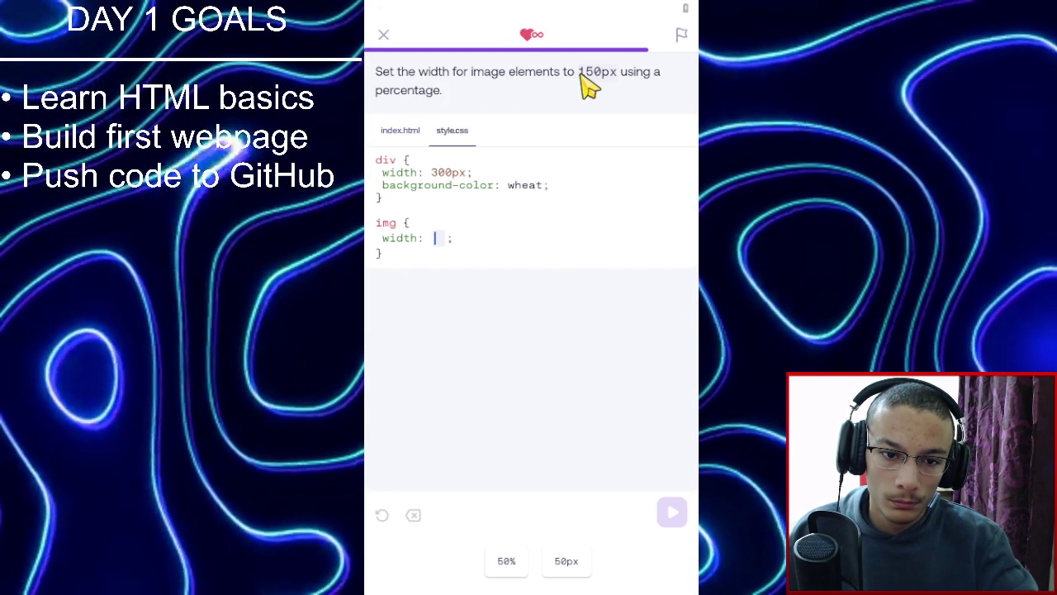
Set the image width to 50% and the h5 width to 25% to finish the lesson.
{"action": "left_click", "coordinate": [507, 561]}
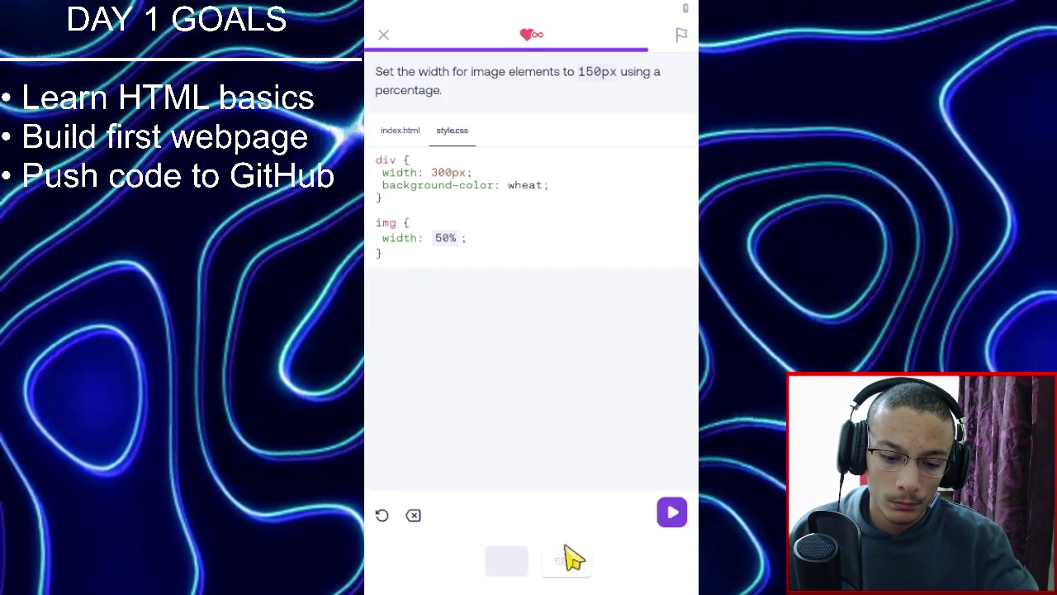
{"action": "left_click", "coordinate": [666, 517]}
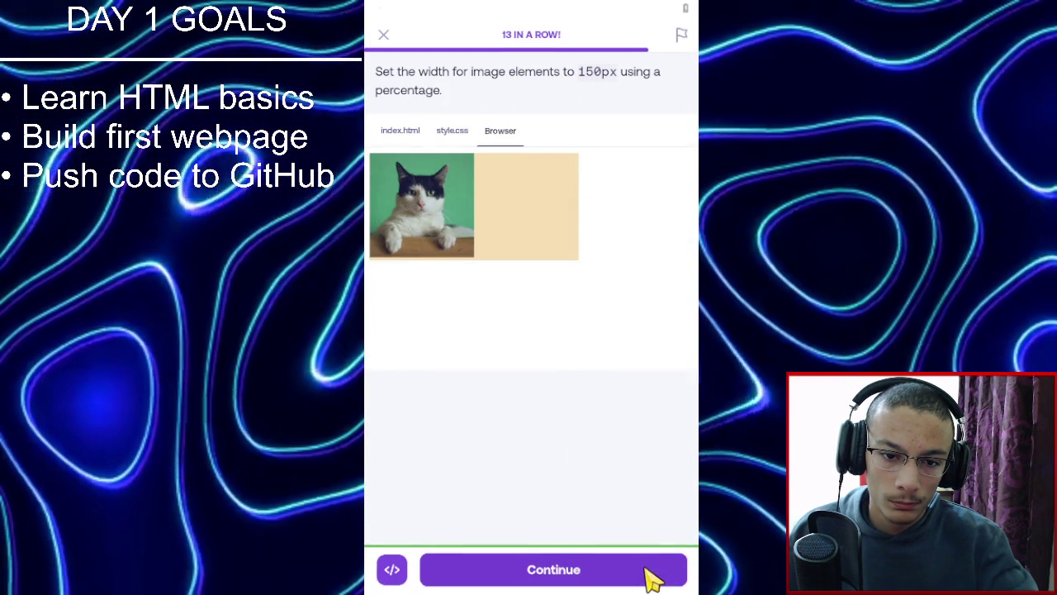
{"action": "left_click", "coordinate": [652, 576]}
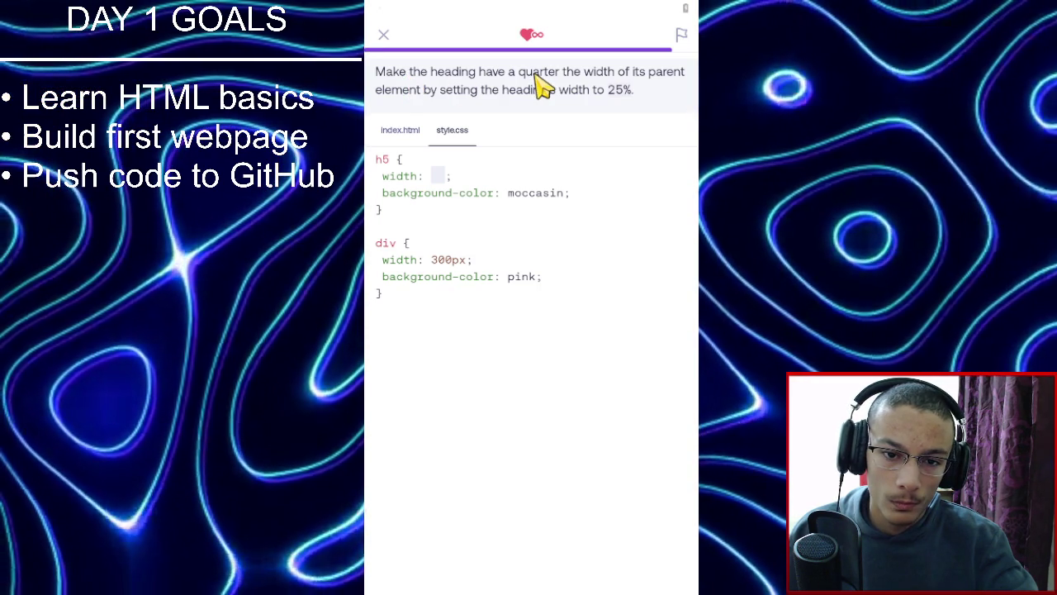
{"action": "left_click", "coordinate": [439, 177]}
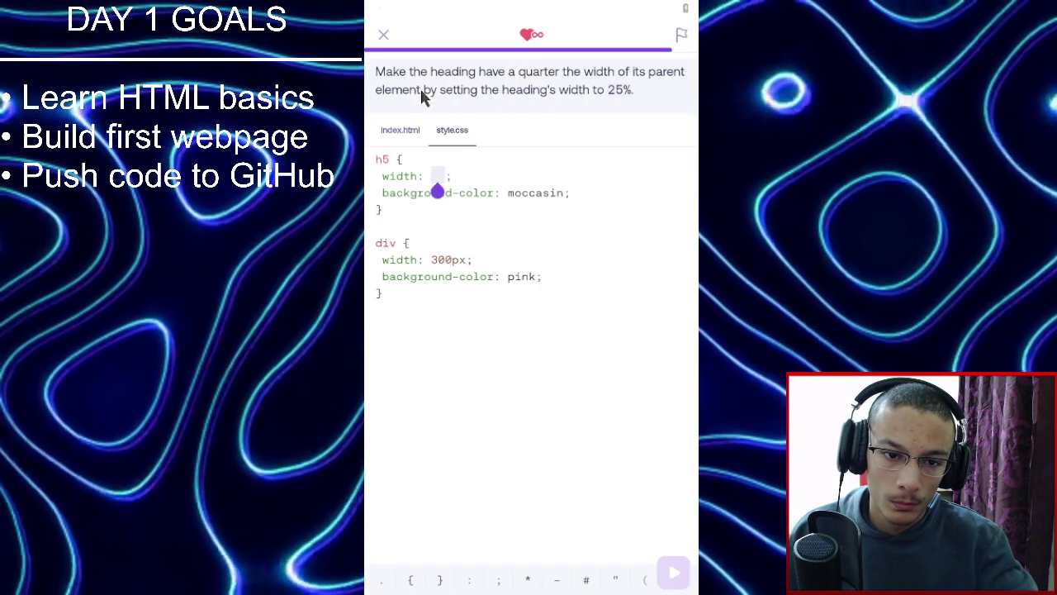
{"action": "type", "text": "25"}
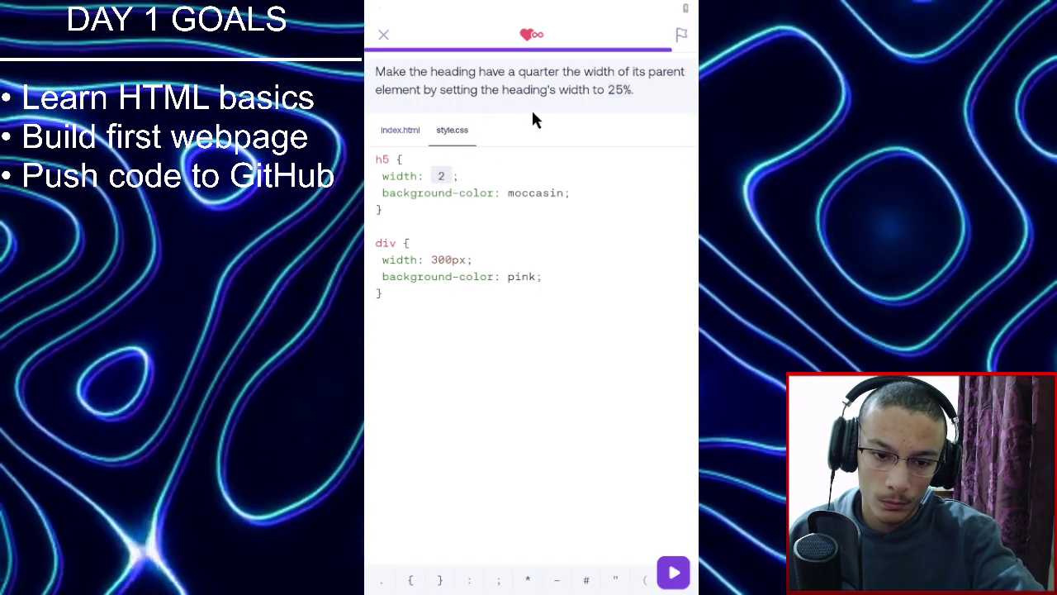
{"action": "type", "text": "%"}
{"action": "left_click", "coordinate": [670, 572]}
{"action": "left_click", "coordinate": [675, 579]}
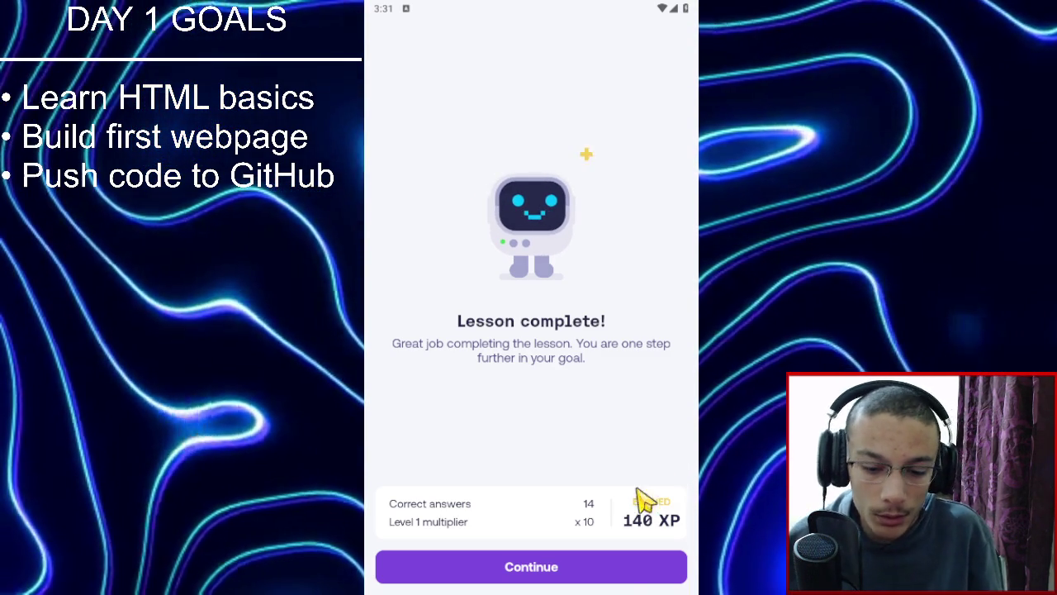
Dismiss the lesson summary and league screens and scroll up the learning path.
{"action": "left_click", "coordinate": [621, 578]}
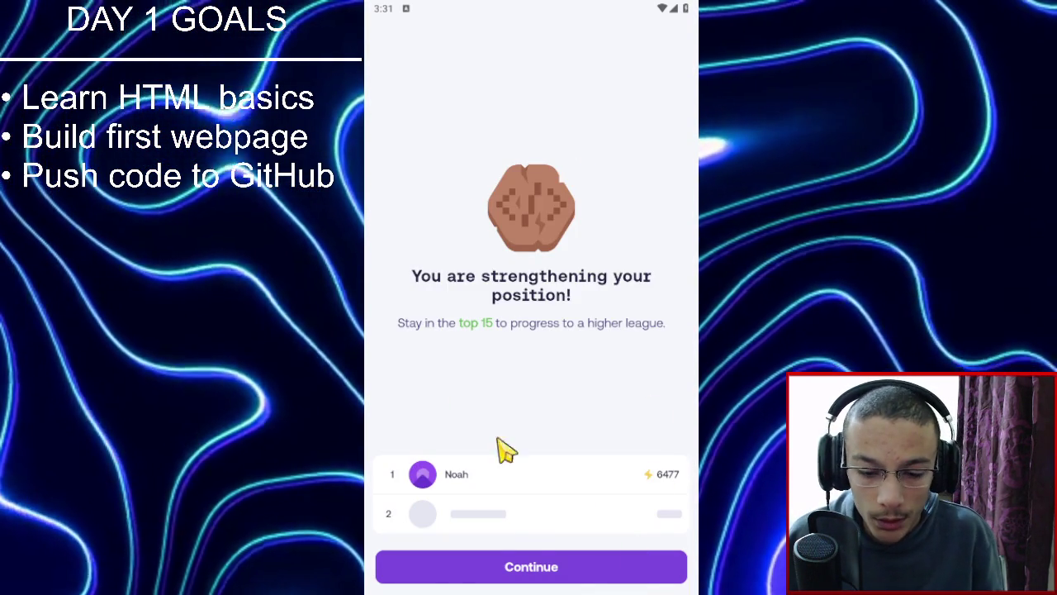
{"action": "left_click", "coordinate": [533, 564]}
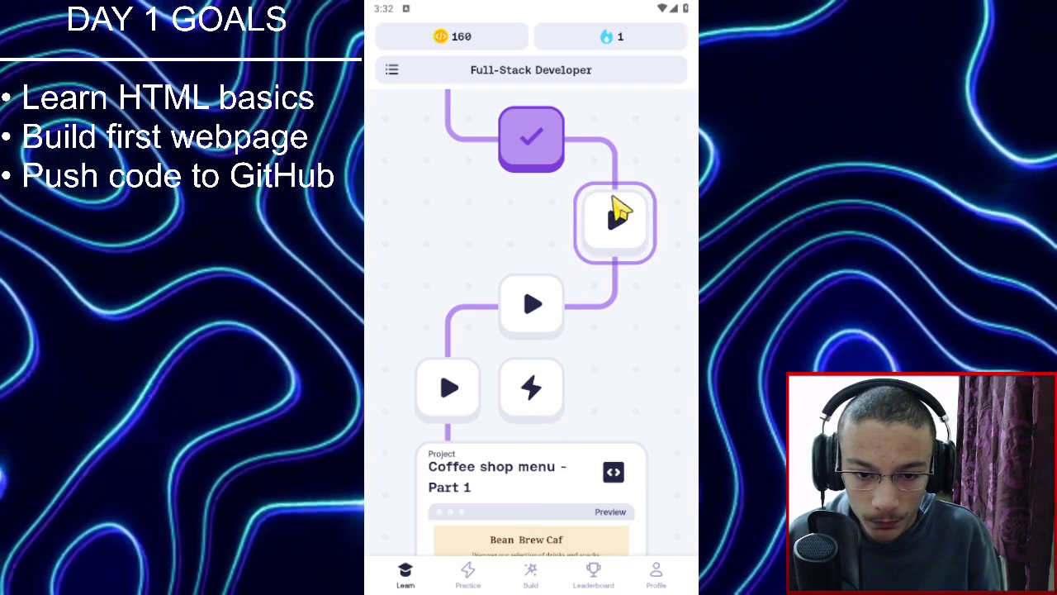
{"action": "scroll", "coordinate": [603, 382], "scroll_direction": "up", "scroll_amount": 1}
{"action": "scroll", "coordinate": [603, 381], "scroll_direction": "up", "scroll_amount": 3}
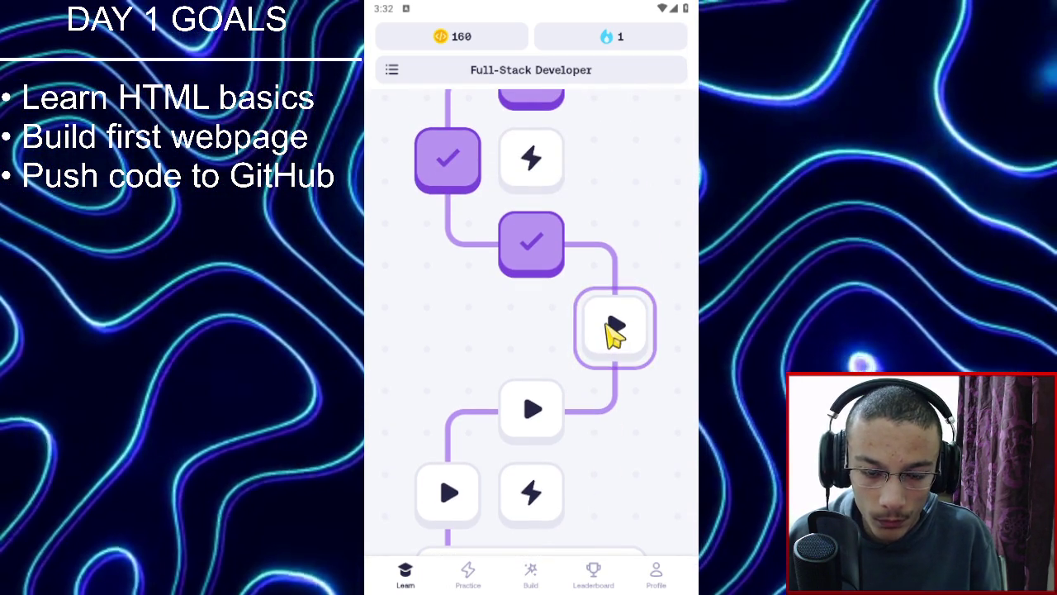
{"action": "scroll", "coordinate": [614, 288], "scroll_direction": "up", "scroll_amount": 2}
Preview, then close, the CSS Intermediate 1 practice card and the Combining Multiple Classes card.
{"action": "left_click", "coordinate": [522, 239]}
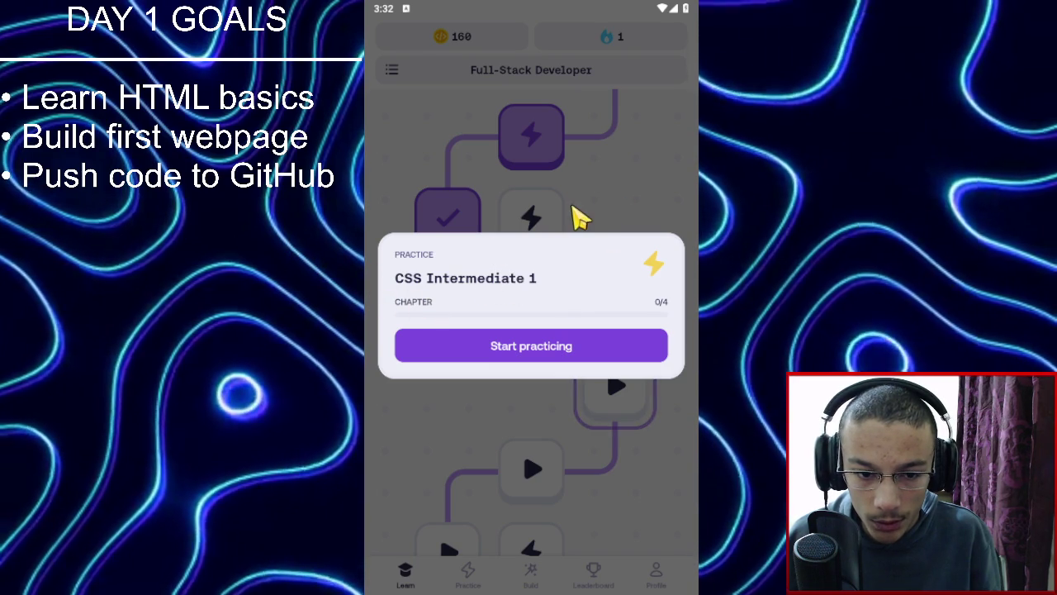
{"action": "left_click", "coordinate": [599, 207]}
{"action": "left_click", "coordinate": [628, 390]}
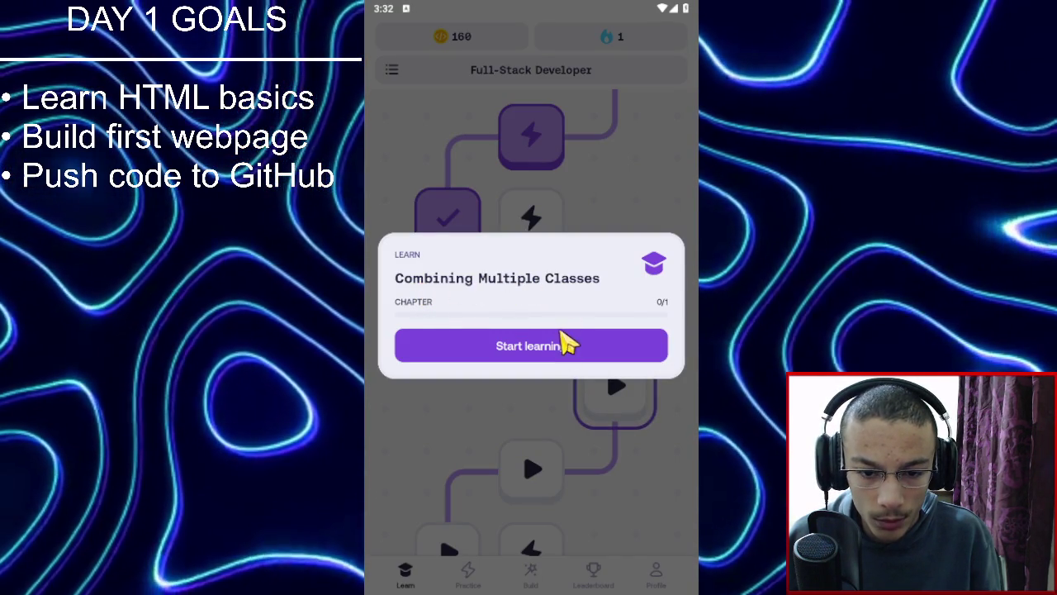
{"action": "left_click", "coordinate": [658, 190]}
Start the CSS Intermediate 1 practice and insert <span> before the word CSS.
{"action": "left_click", "coordinate": [572, 229]}
{"action": "left_click", "coordinate": [571, 354]}
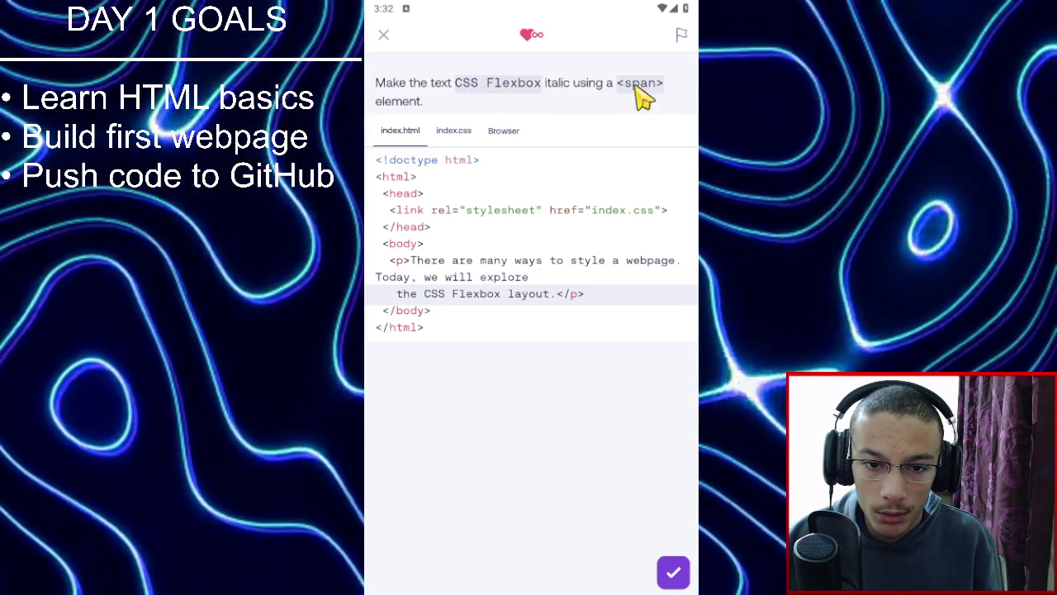
{"action": "double_click", "coordinate": [424, 294]}
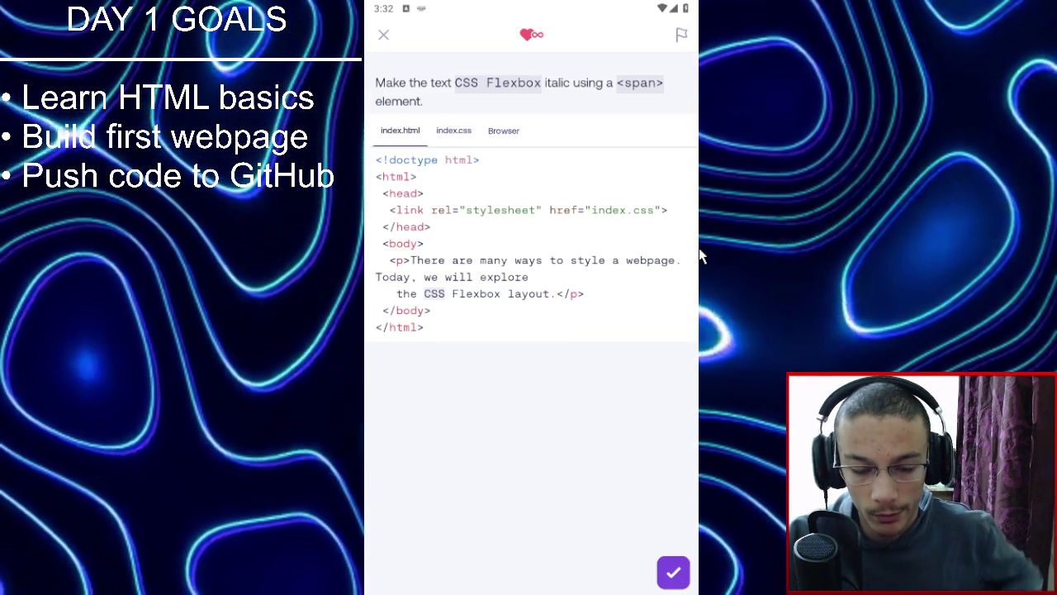
{"action": "key", "text": "Left"}
{"action": "type", "text": "<SP"}
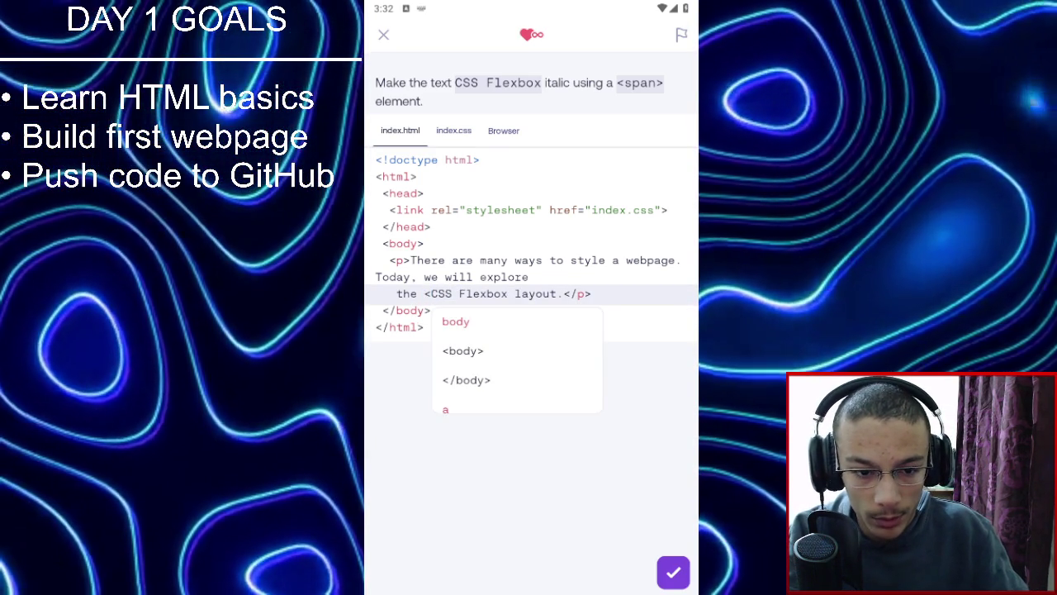
{"action": "key", "text": "BackSpace"}
{"action": "key", "text": "BackSpace"}
{"action": "type", "text": "spa"}
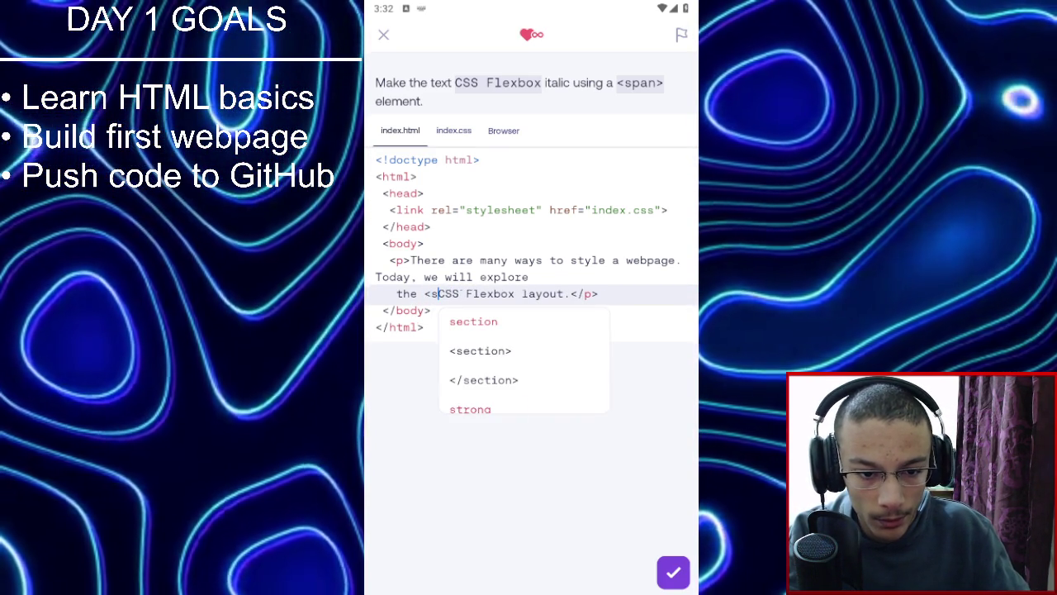
{"action": "type", "text": "n"}
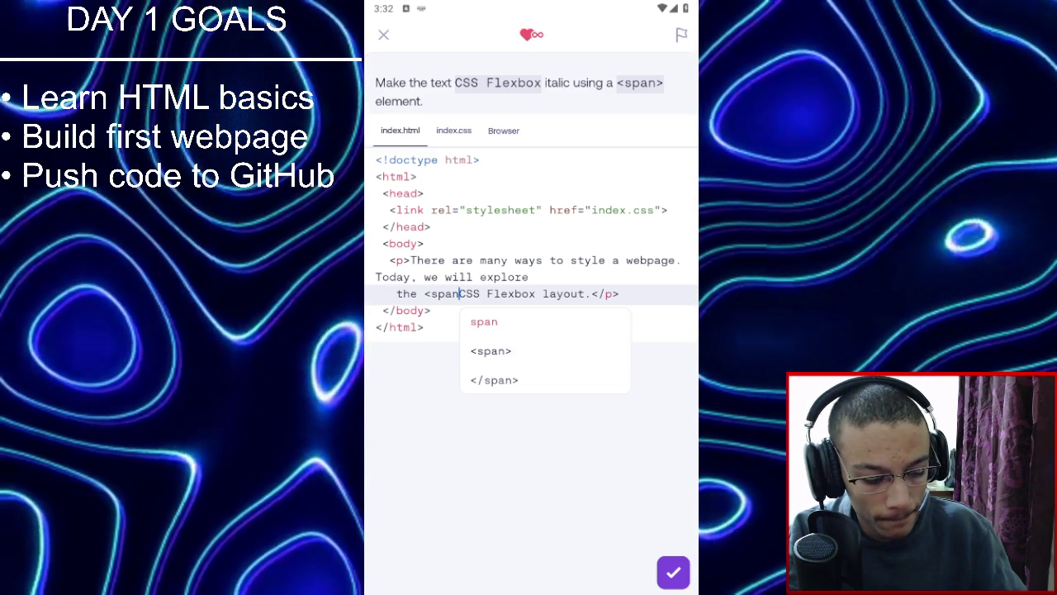
{"action": "type", "text": ">"}
Add </span> after layout, review index.css, and check the answer.
{"action": "left_click", "coordinate": [588, 293]}
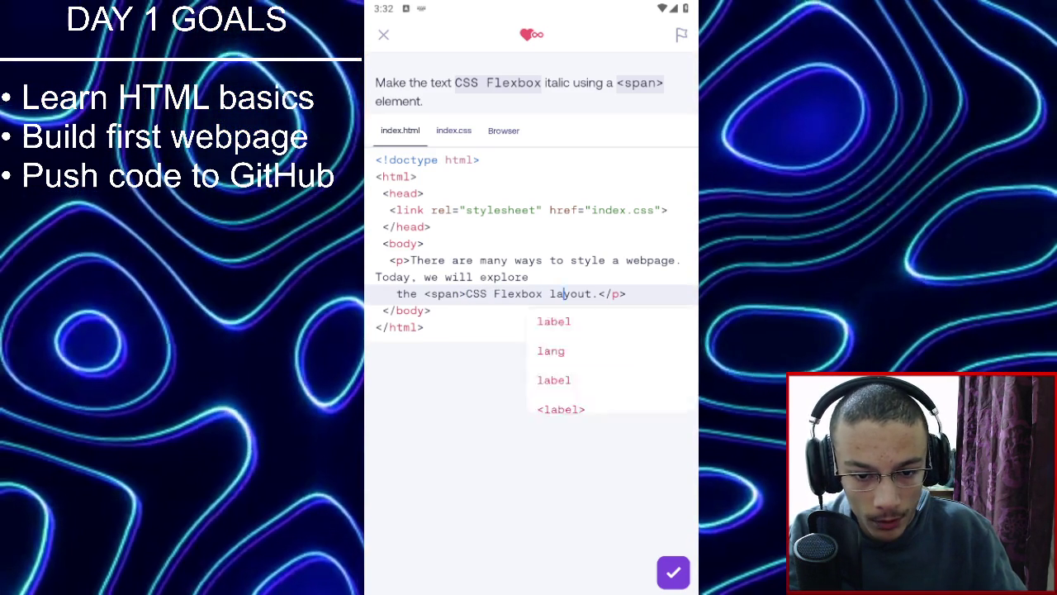
{"action": "left_click", "coordinate": [592, 293]}
{"action": "type", "text": "<"}
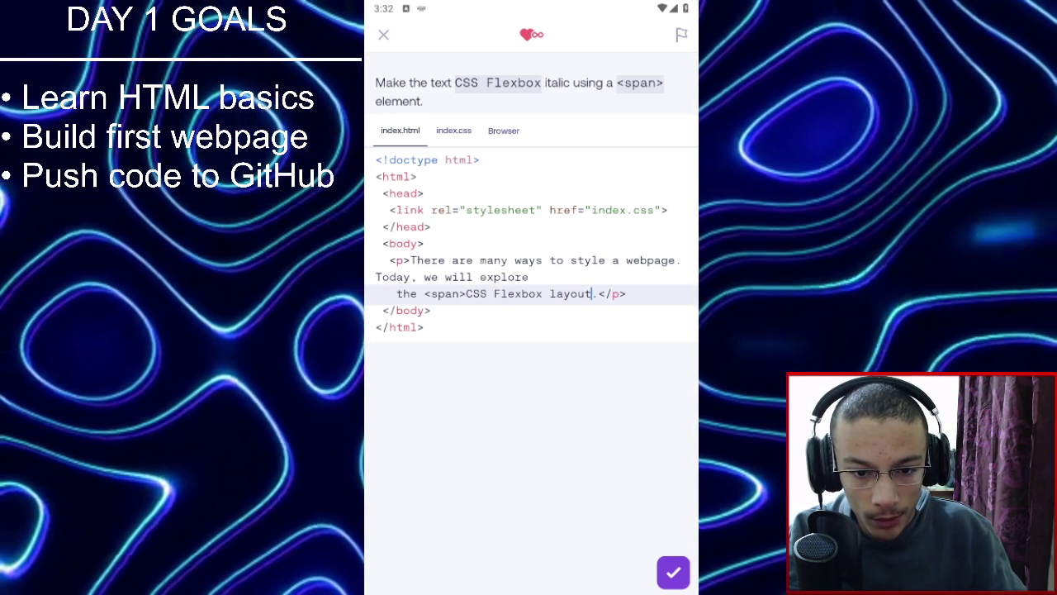
{"action": "type", "text": "/sp"}
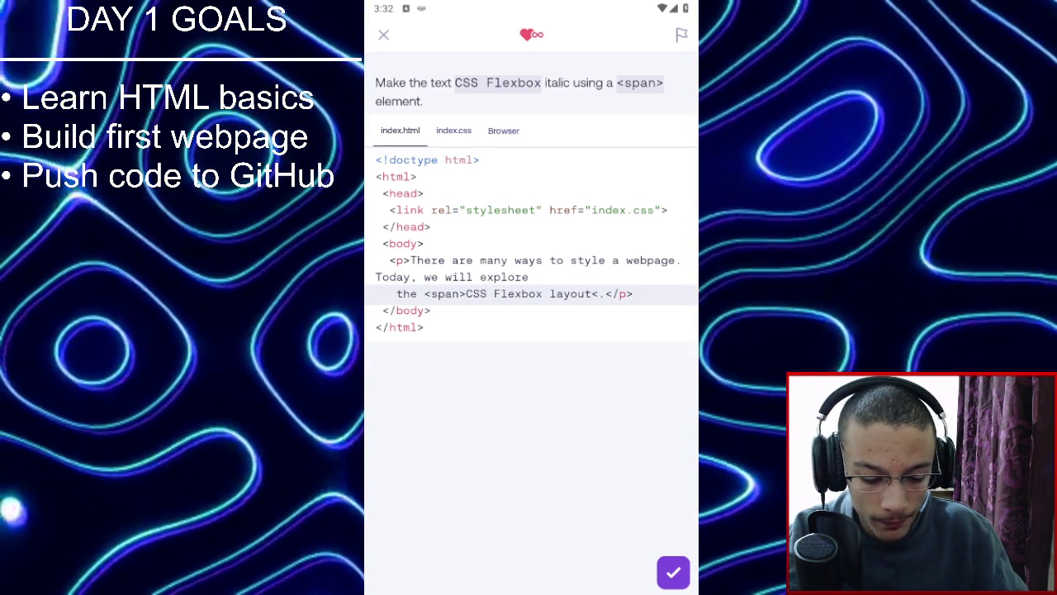
{"action": "type", "text": "an"}
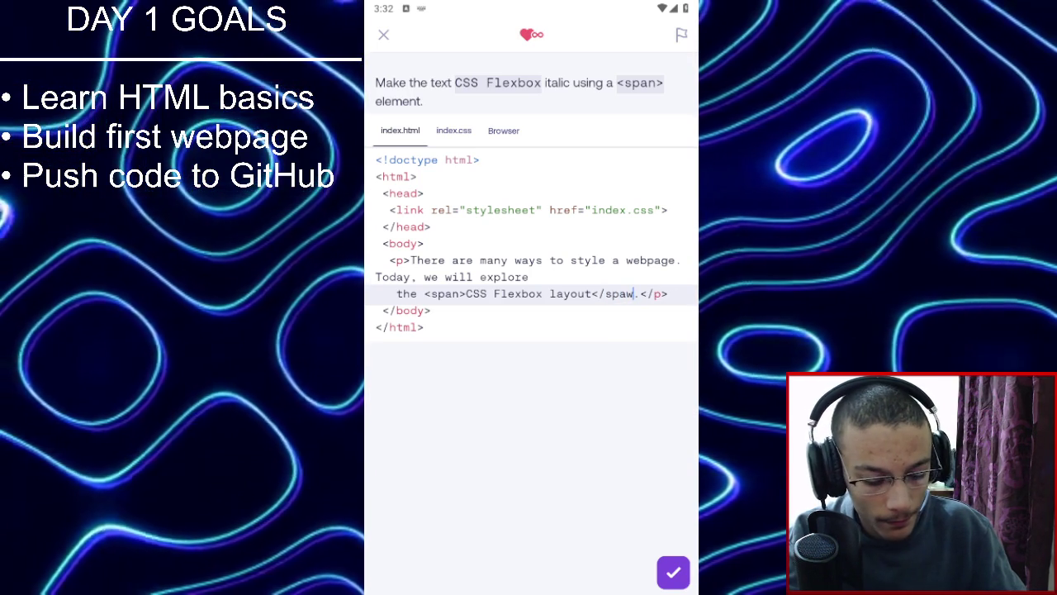
{"action": "type", "text": ">"}
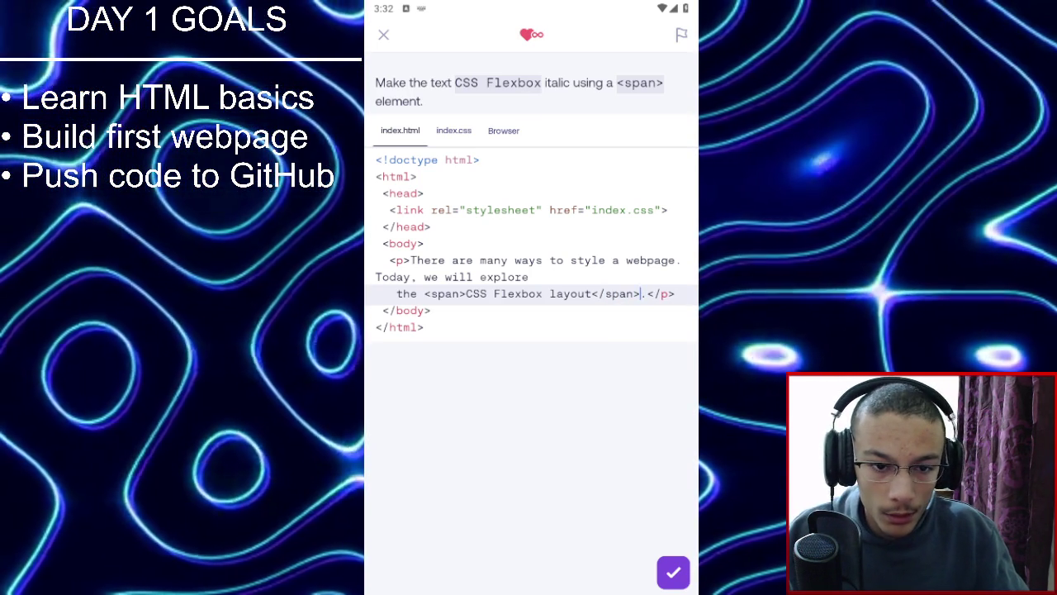
{"action": "left_click", "coordinate": [467, 130]}
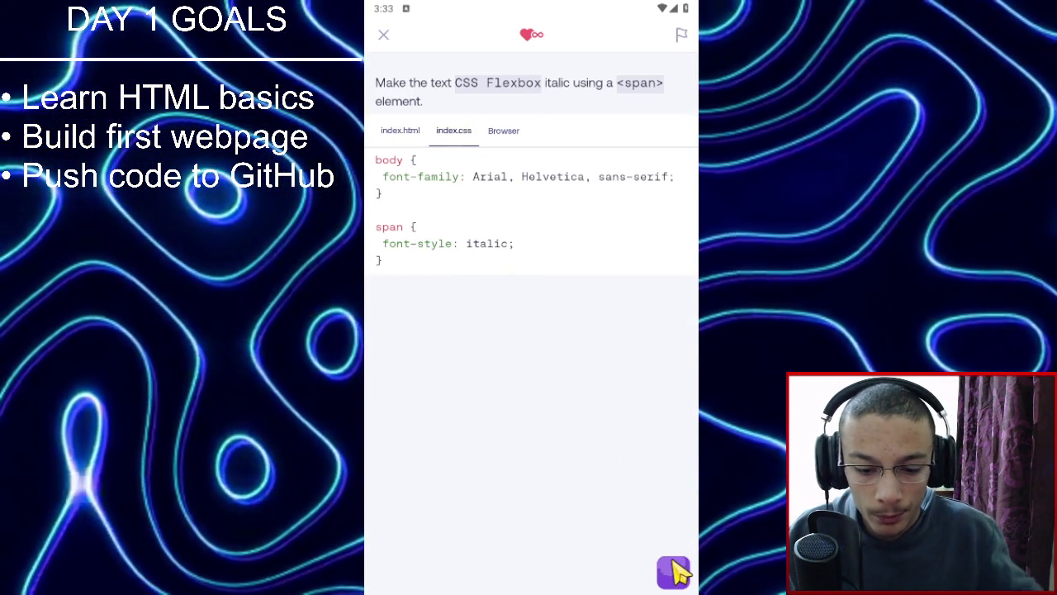
{"action": "left_click", "coordinate": [676, 572]}
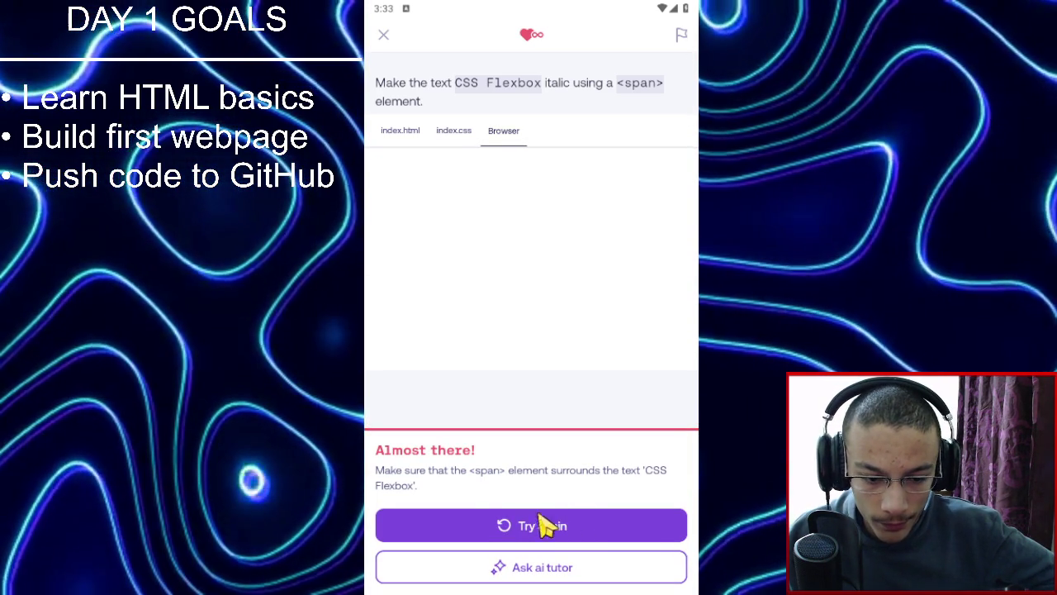
Retry, move the closing </span> so it ends after Flexbox, and pass the check.
{"action": "left_click", "coordinate": [590, 537]}
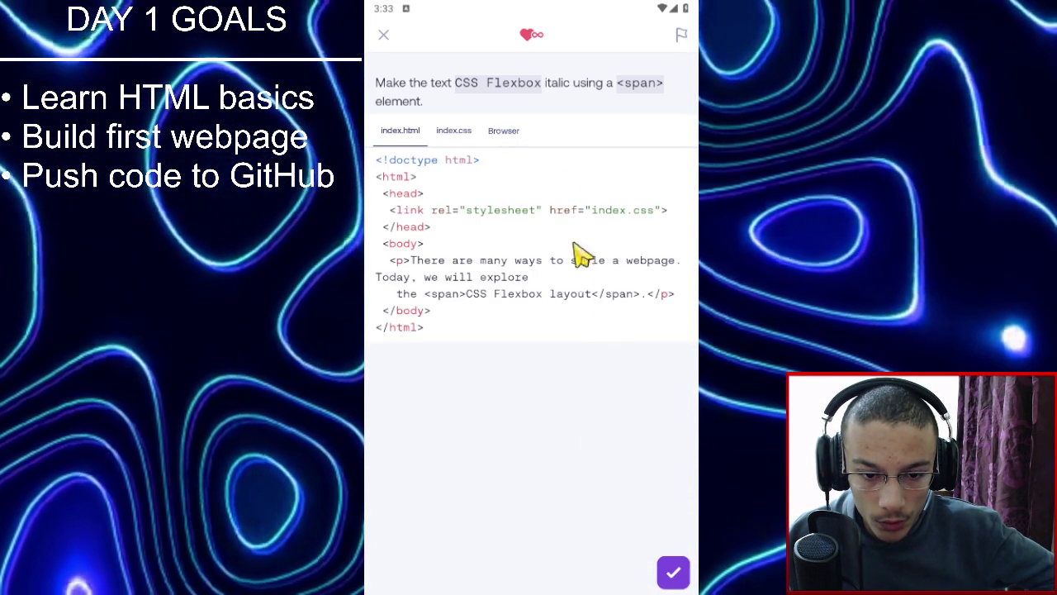
{"action": "left_click", "coordinate": [673, 295]}
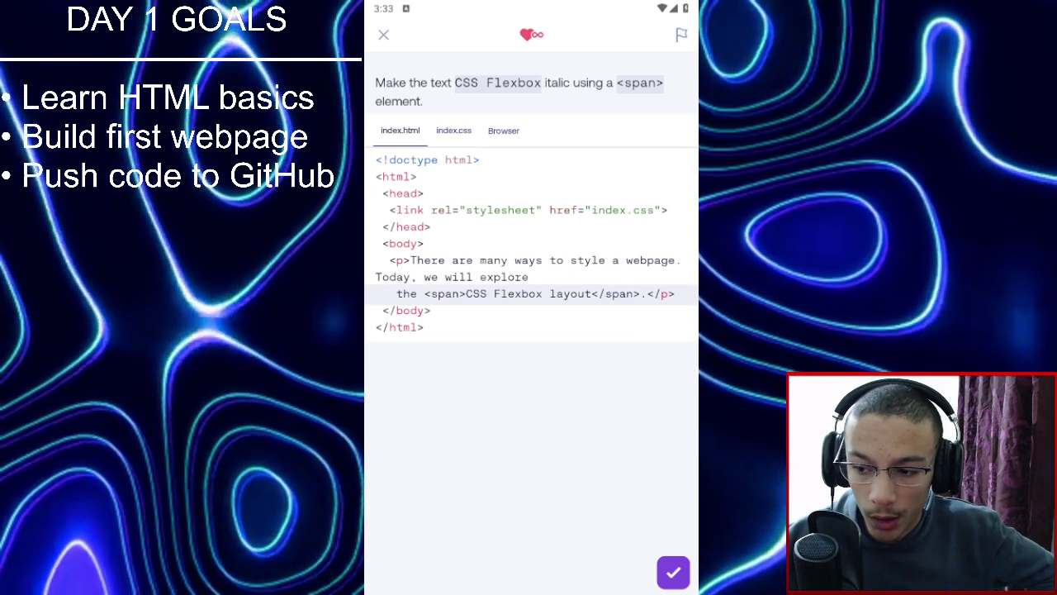
{"action": "key", "text": "BackSpace"}
{"action": "key", "text": "BackSpace"}
{"action": "key", "text": "BackSpace"}
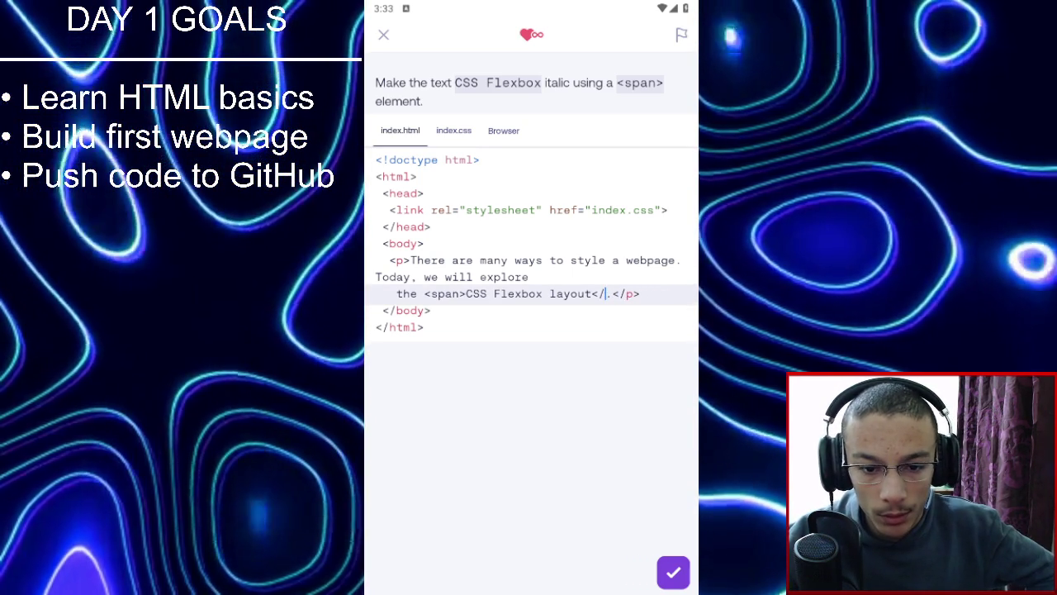
{"action": "left_click", "coordinate": [549, 293]}
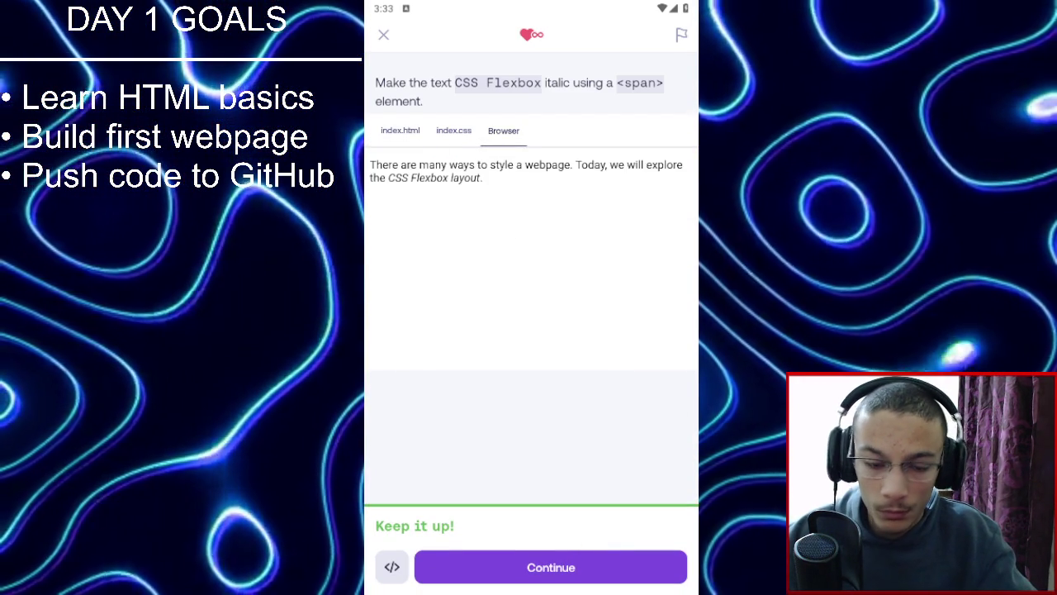
{"action": "left_click", "coordinate": [484, 566]}
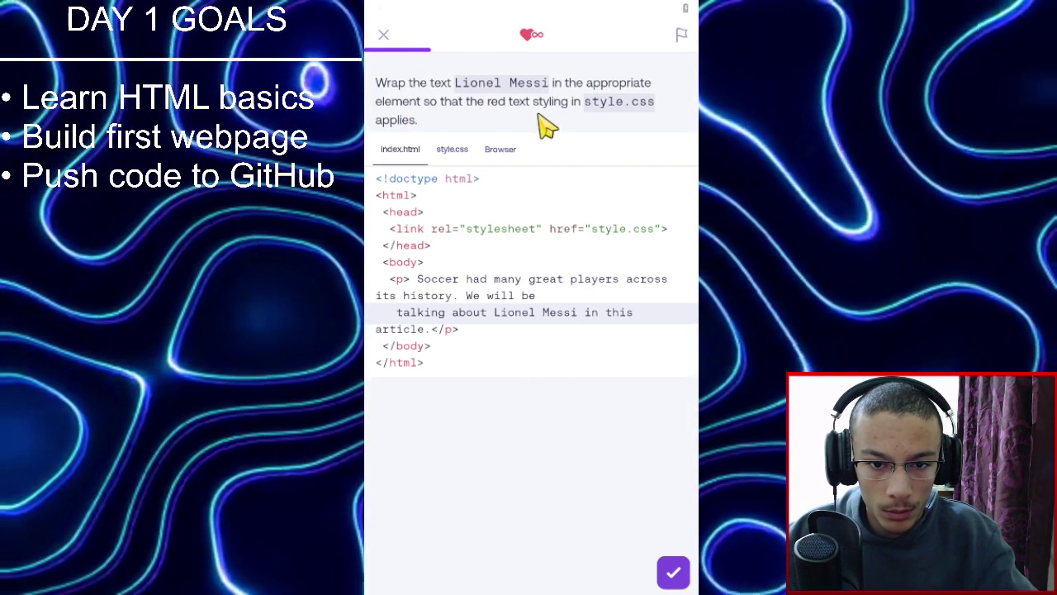
Replace Lionel with <span>Lionel Messi</span> so the name turns red, and pass the check.
{"action": "left_click", "coordinate": [453, 149]}
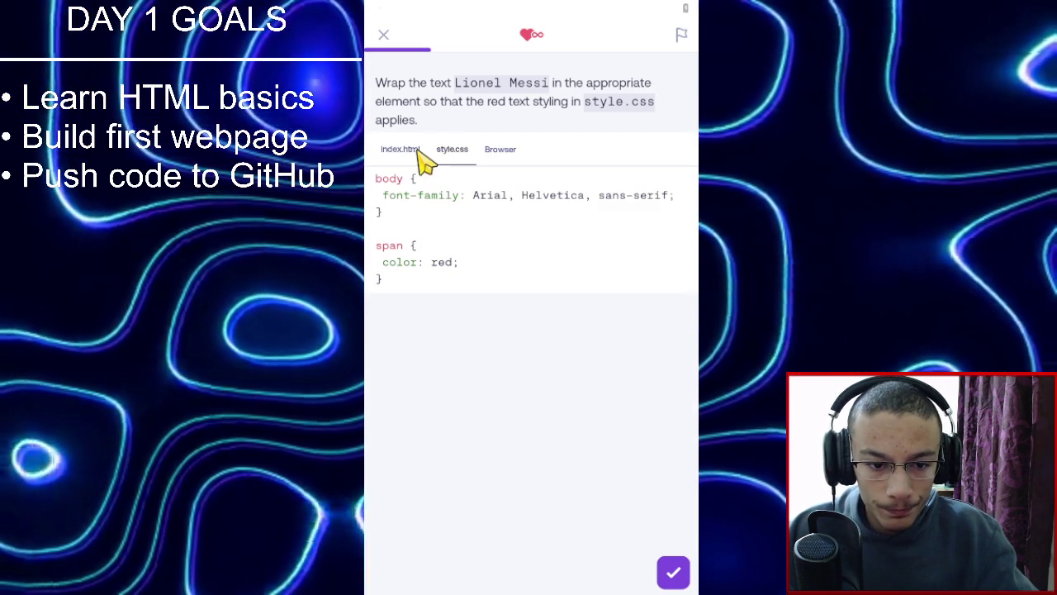
{"action": "left_click", "coordinate": [420, 151]}
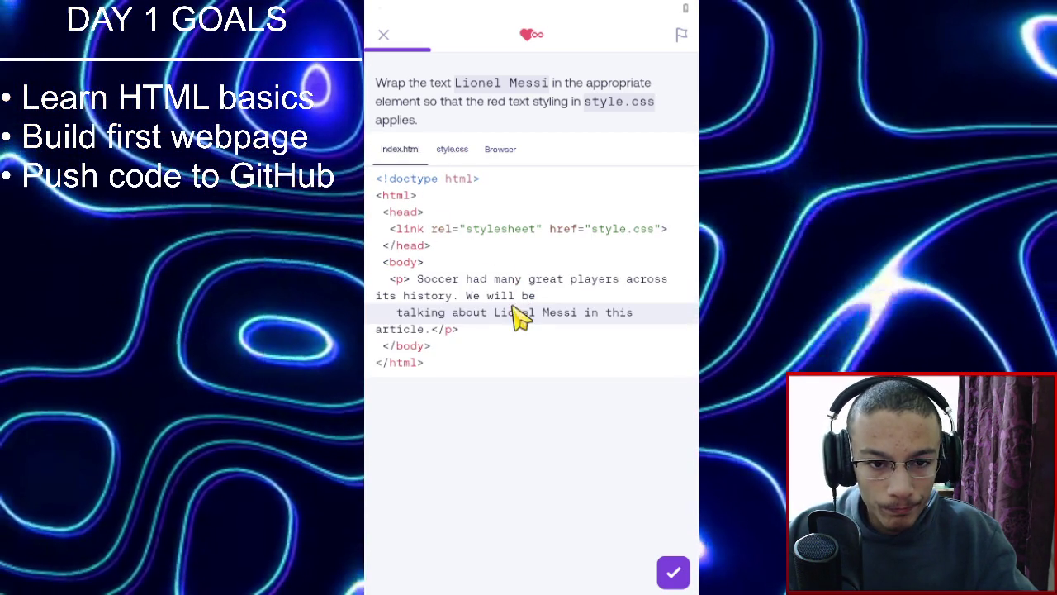
{"action": "double_click", "coordinate": [504, 313]}
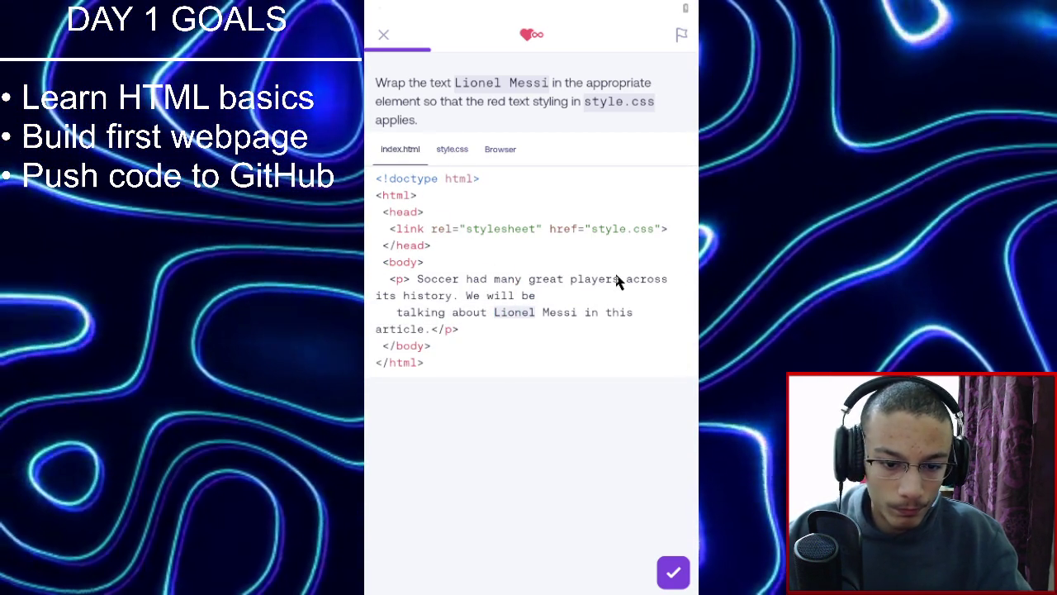
{"action": "type", "text": "<span>Lionel Messi"}
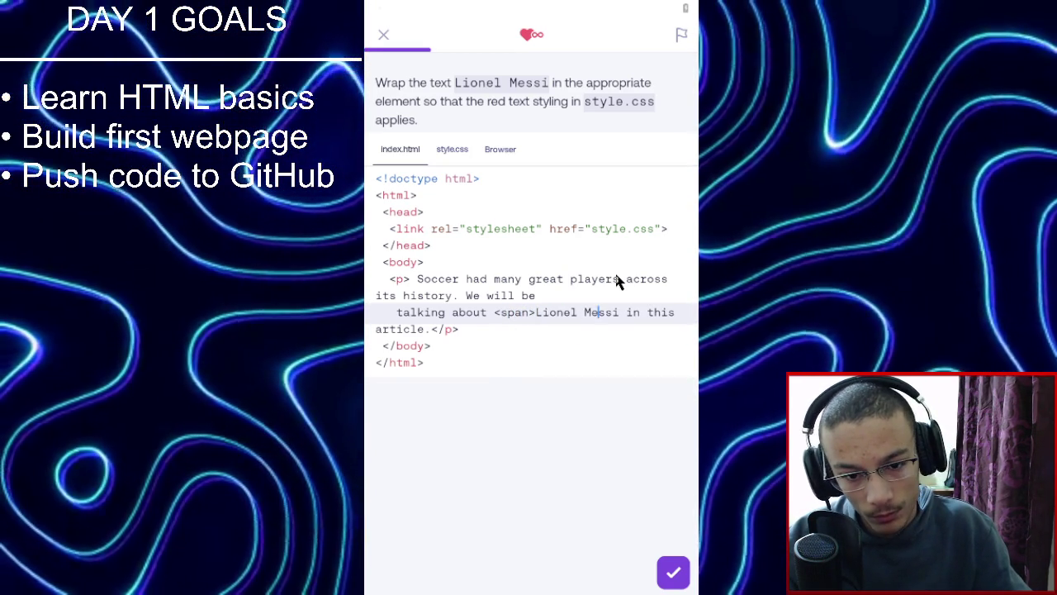
{"action": "type", "text": "<"}
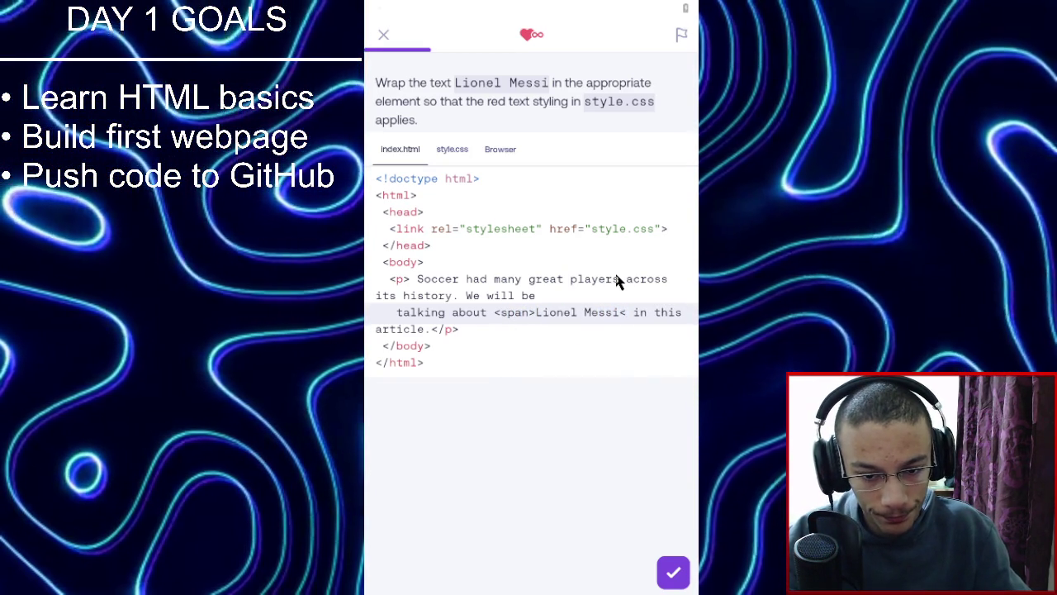
{"action": "type", "text": "/span"}
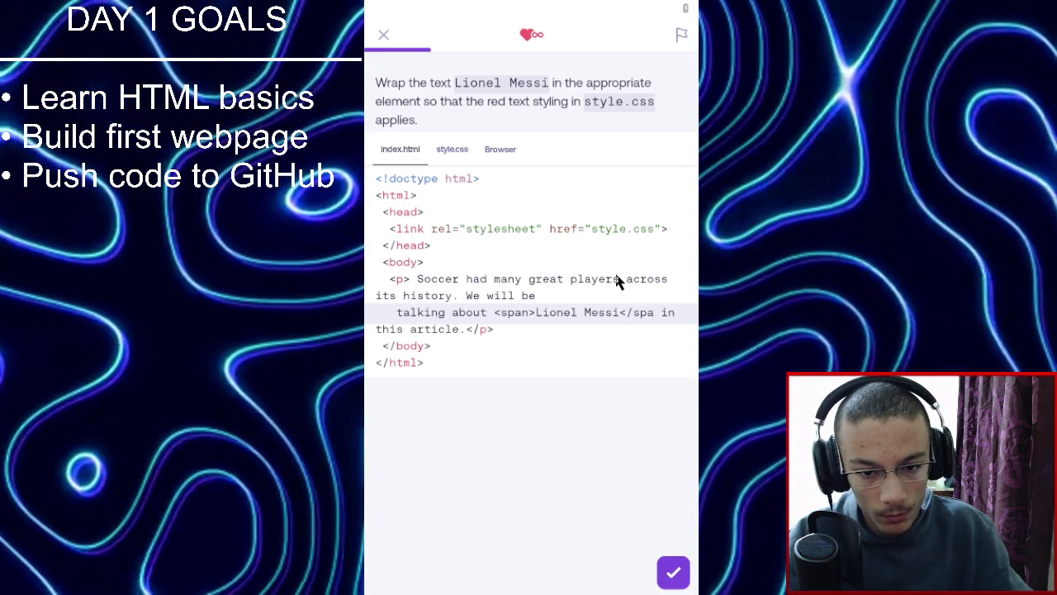
{"action": "type", "text": ">"}
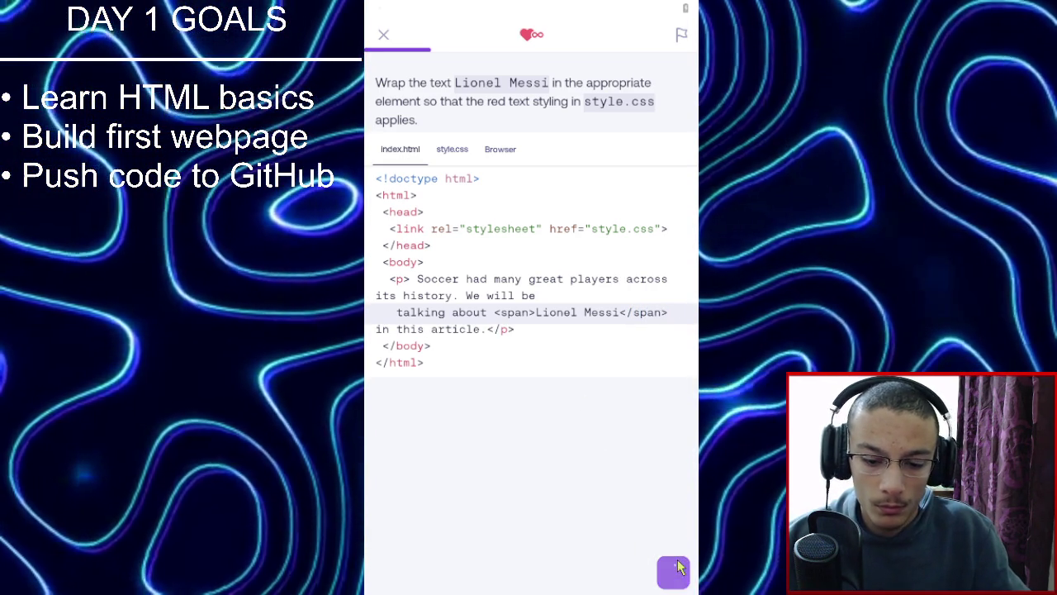
{"action": "left_click", "coordinate": [682, 561]}
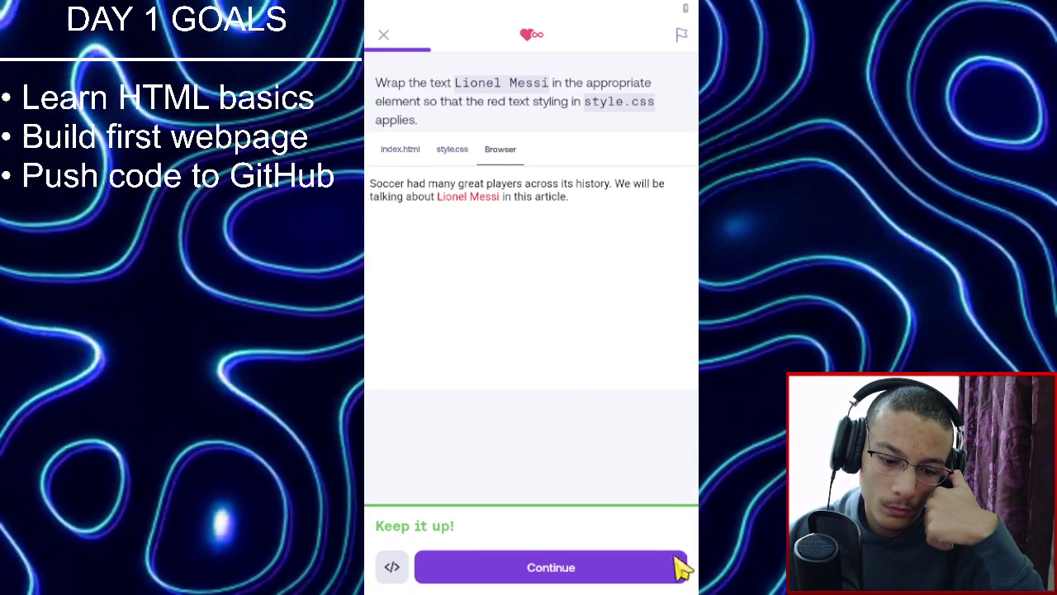
{"action": "left_click", "coordinate": [661, 572]}
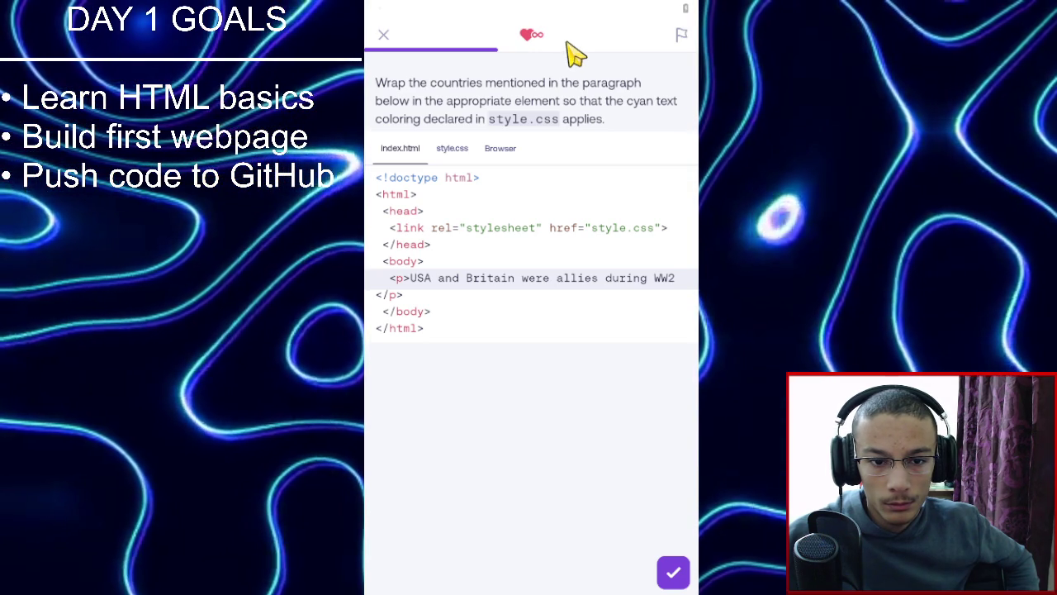
Wrap USA and Britain each in <span> tags for the cyan style and pass the check.
{"action": "left_click", "coordinate": [454, 151]}
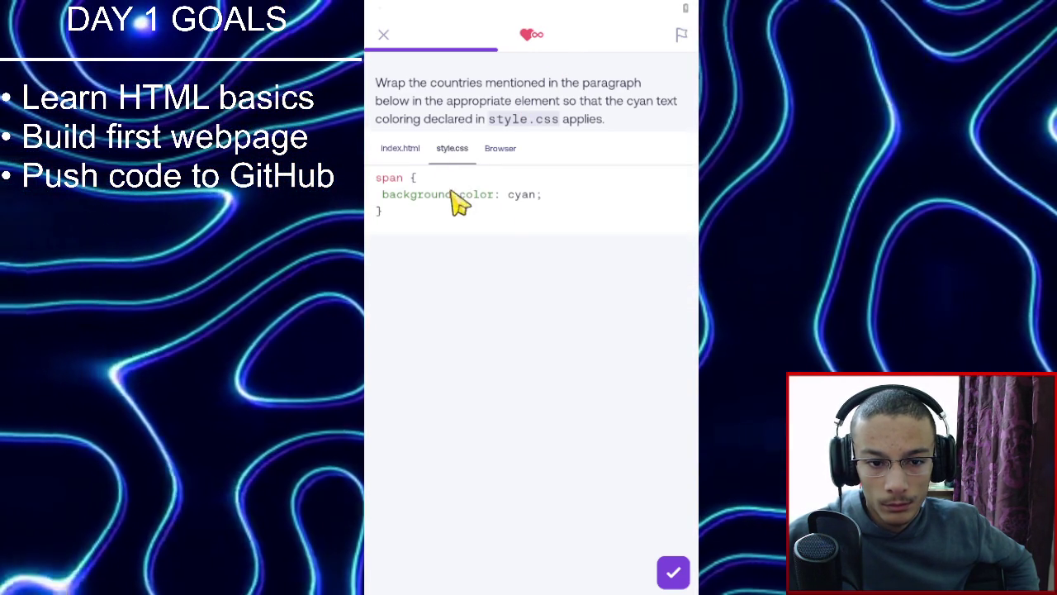
{"action": "left_click", "coordinate": [407, 150]}
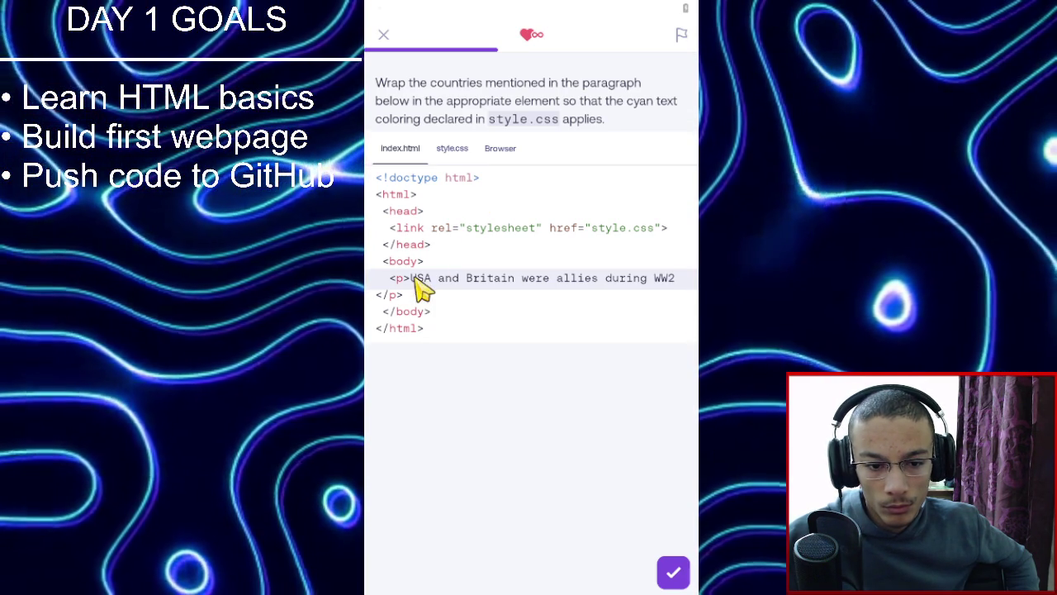
{"action": "double_click", "coordinate": [421, 278]}
{"action": "type", "text": "<sp"}
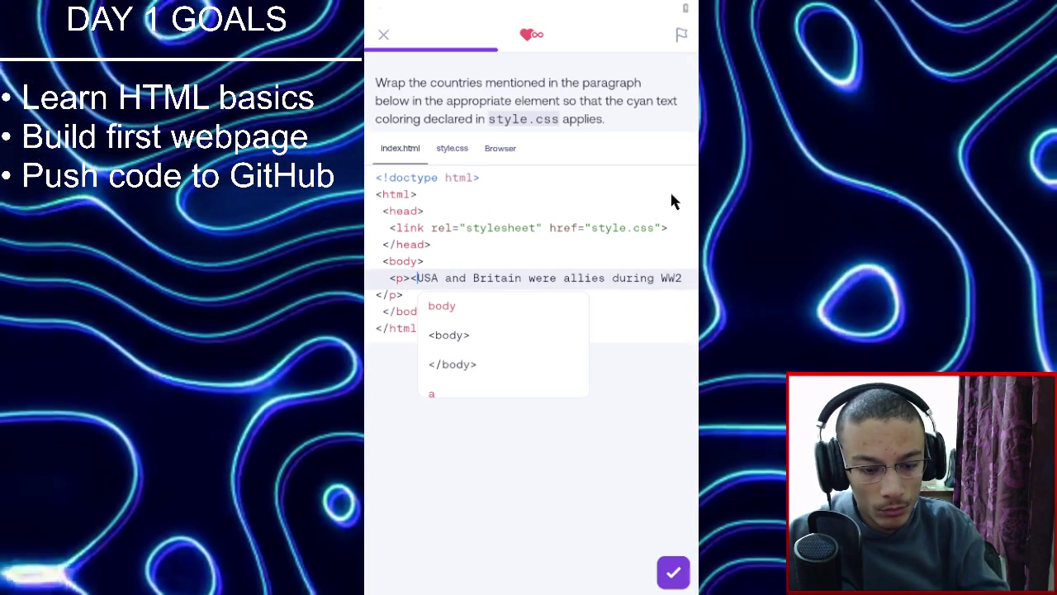
{"action": "type", "text": "an>"}
{"action": "key", "text": "Right"}
{"action": "key", "text": "Right"}
{"action": "key", "text": "Right"}
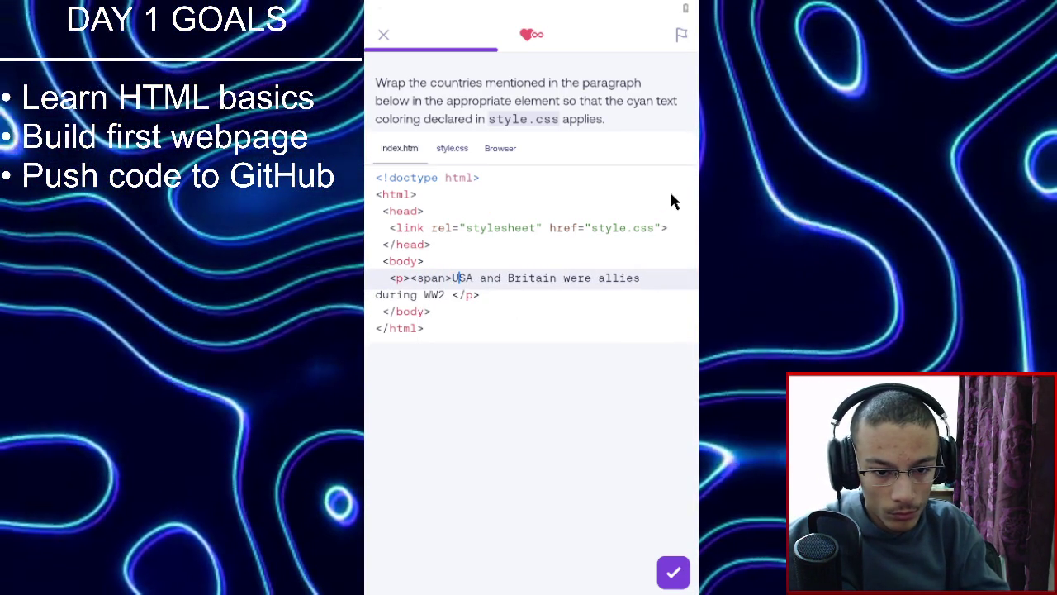
{"action": "type", "text": "</span"}
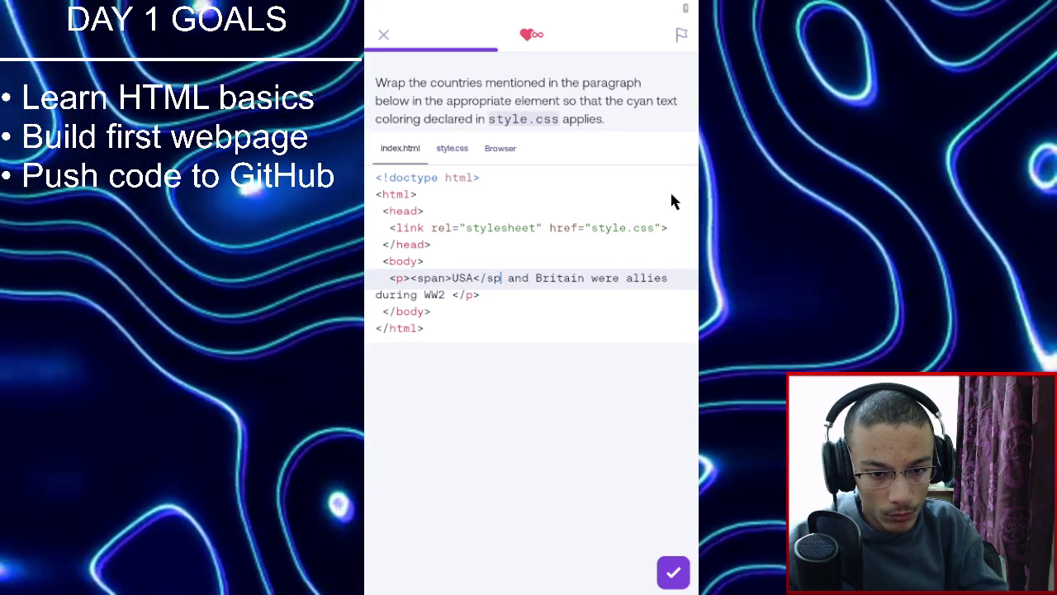
{"action": "type", "text": ">"}
{"action": "key", "text": "Right"}
{"action": "key", "text": "Right"}
{"action": "key", "text": "Right"}
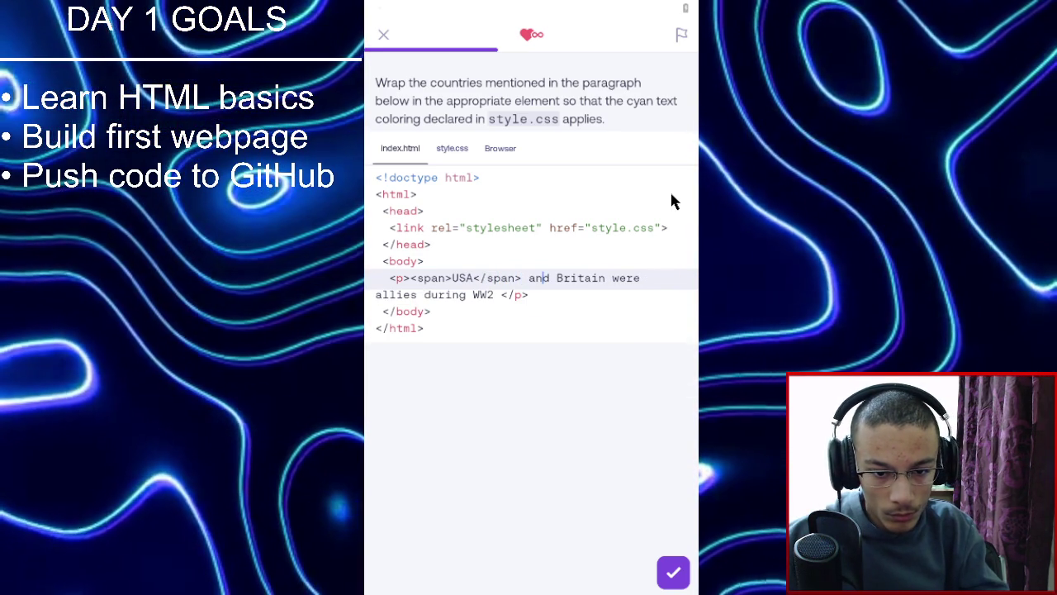
{"action": "type", "text": "<span>"}
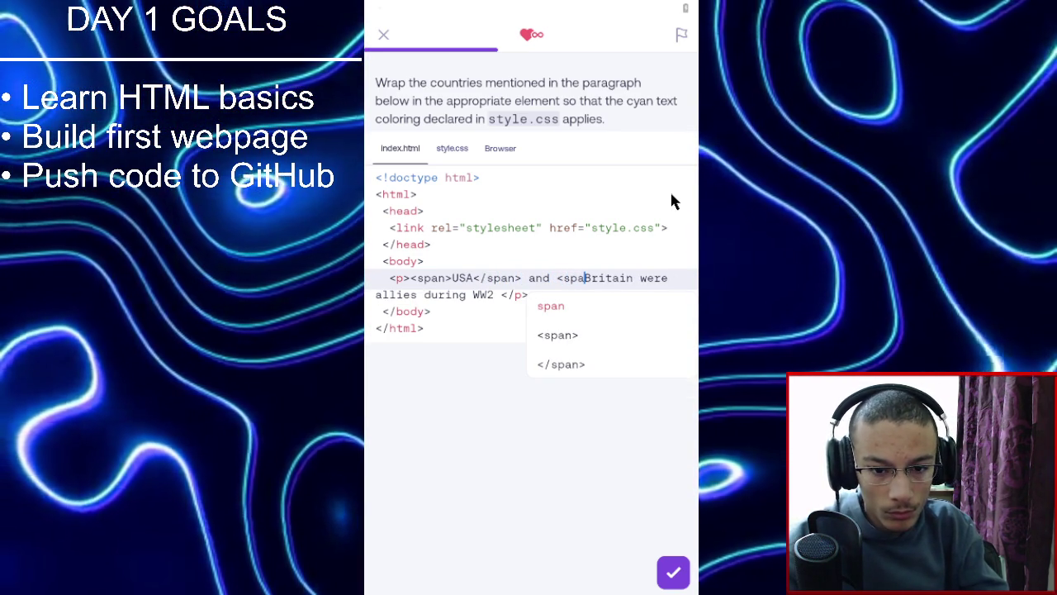
{"action": "key", "text": "Right"}
{"action": "key", "text": "Right"}
{"action": "key", "text": "Right"}
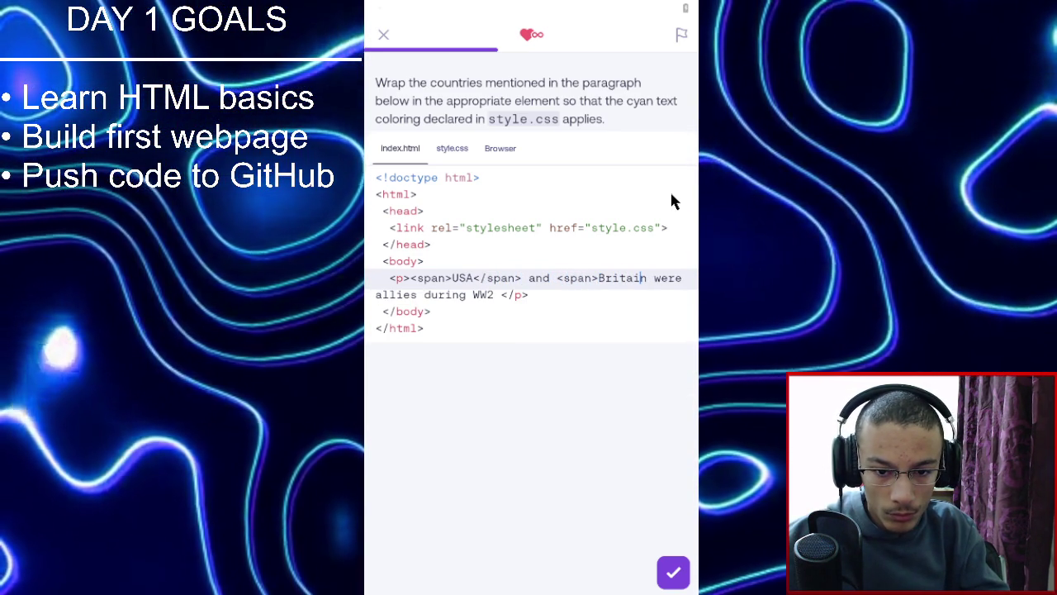
{"action": "type", "text": "</span"}
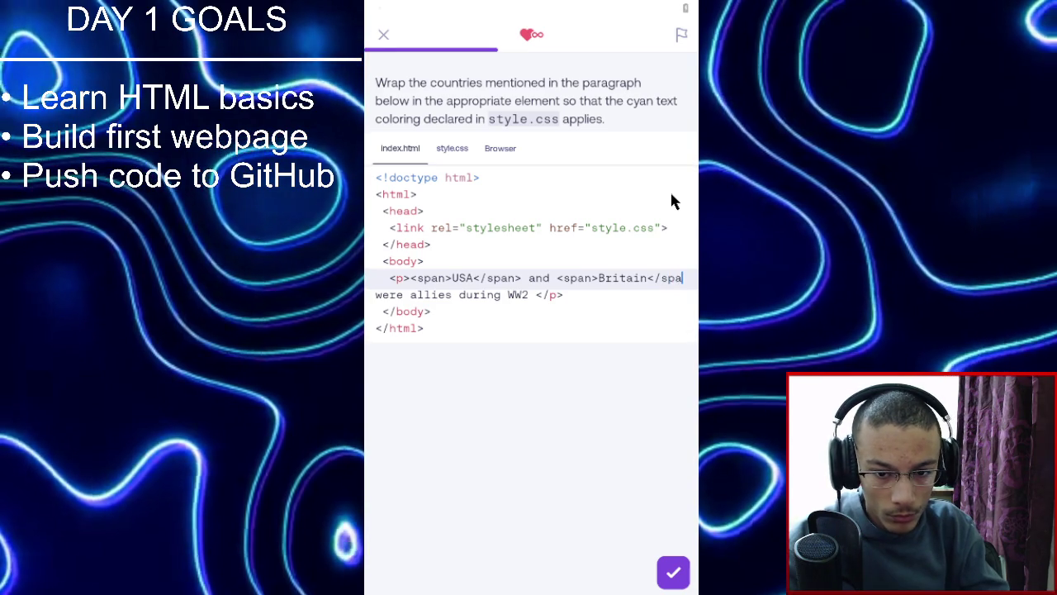
{"action": "type", "text": ">"}
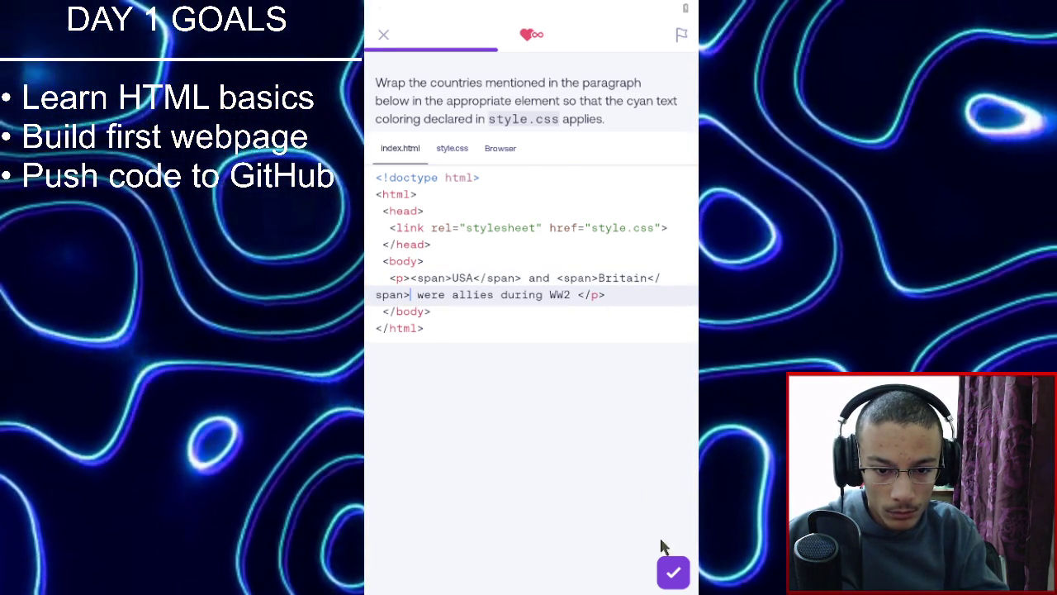
{"action": "left_click", "coordinate": [672, 574]}
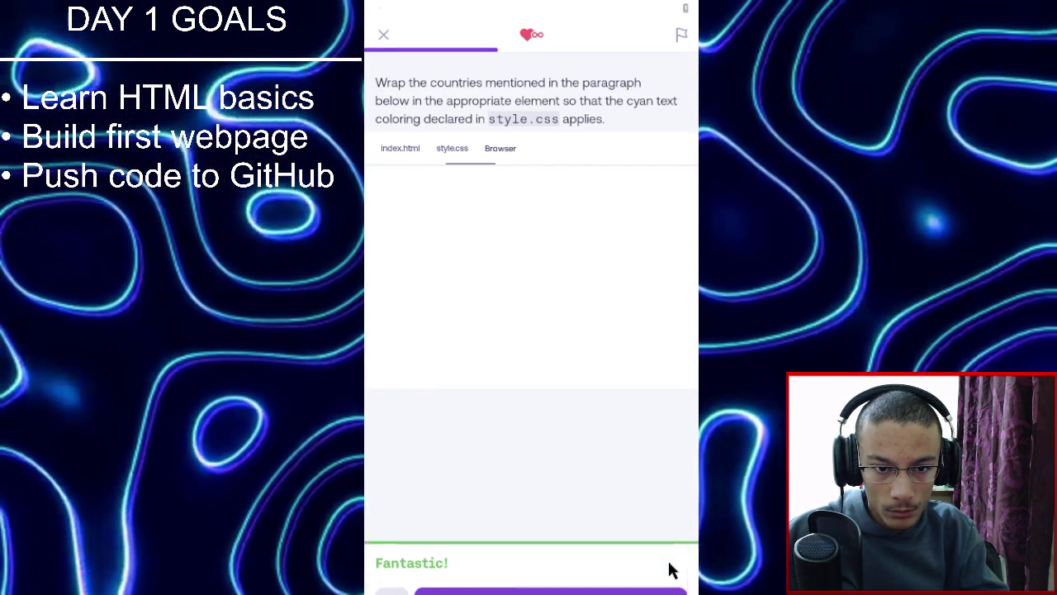
{"action": "left_click", "coordinate": [673, 569]}
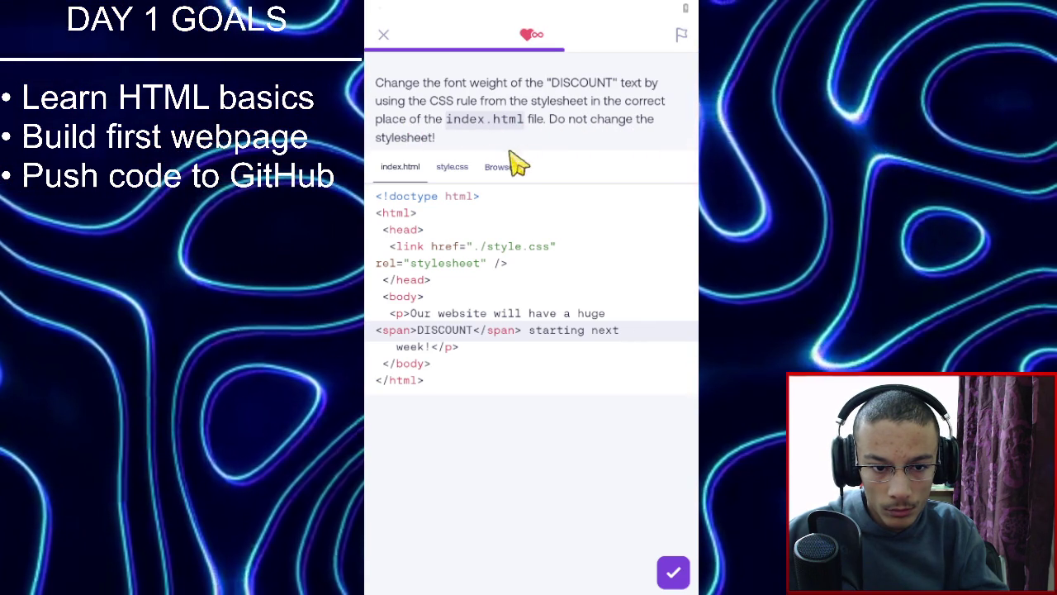
Compare the featured font-weight rule in style.css with the HTML code.
{"action": "left_click", "coordinate": [451, 170]}
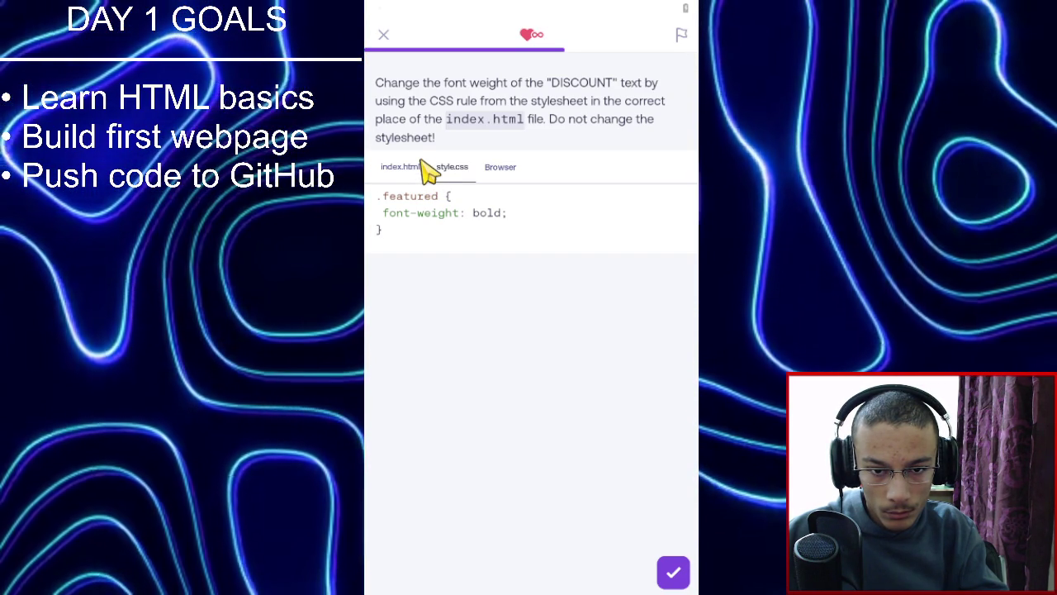
{"action": "left_click", "coordinate": [420, 166]}
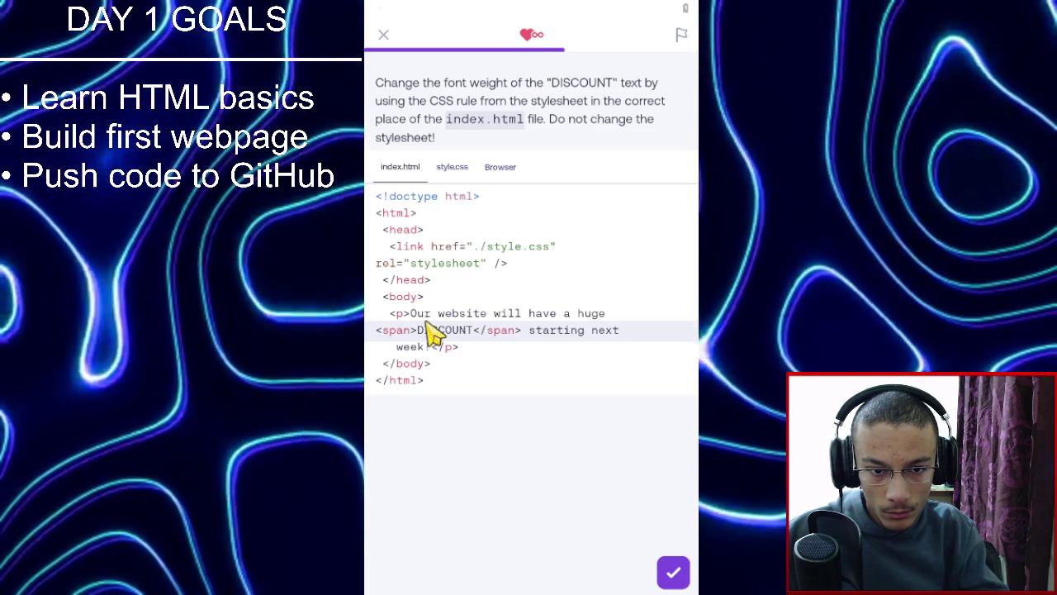
{"action": "left_click", "coordinate": [455, 166]}
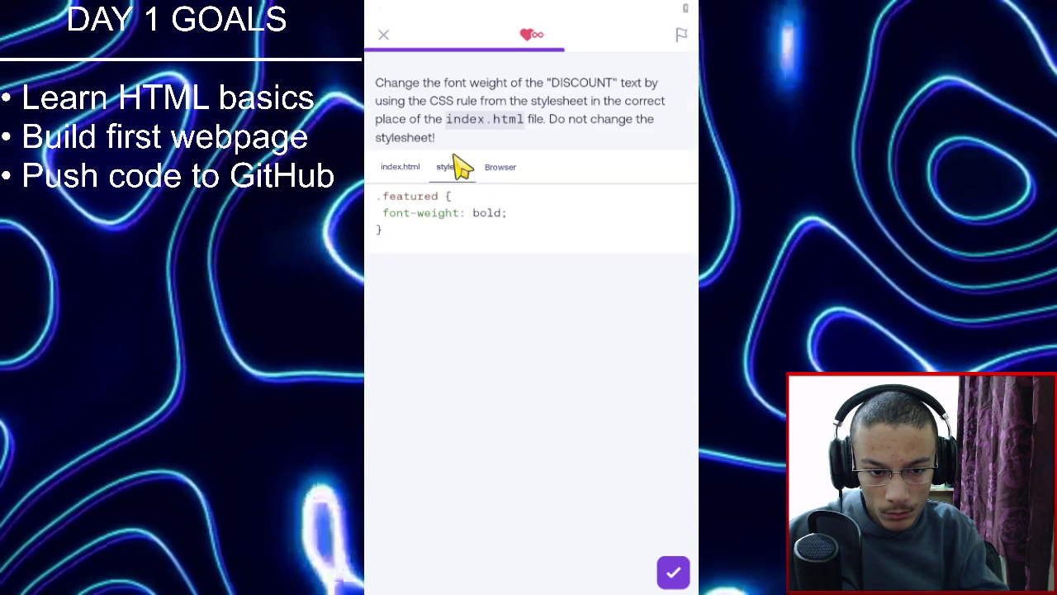
{"action": "left_click", "coordinate": [418, 166]}
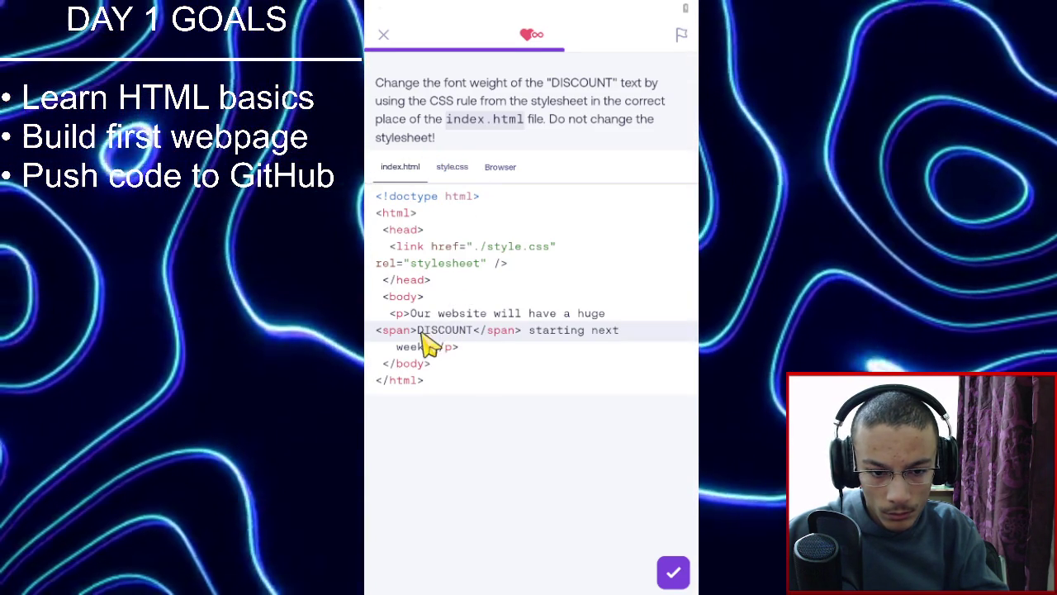
Change the tag before DISCOUNT to <span class="featured">.
{"action": "double_click", "coordinate": [412, 332]}
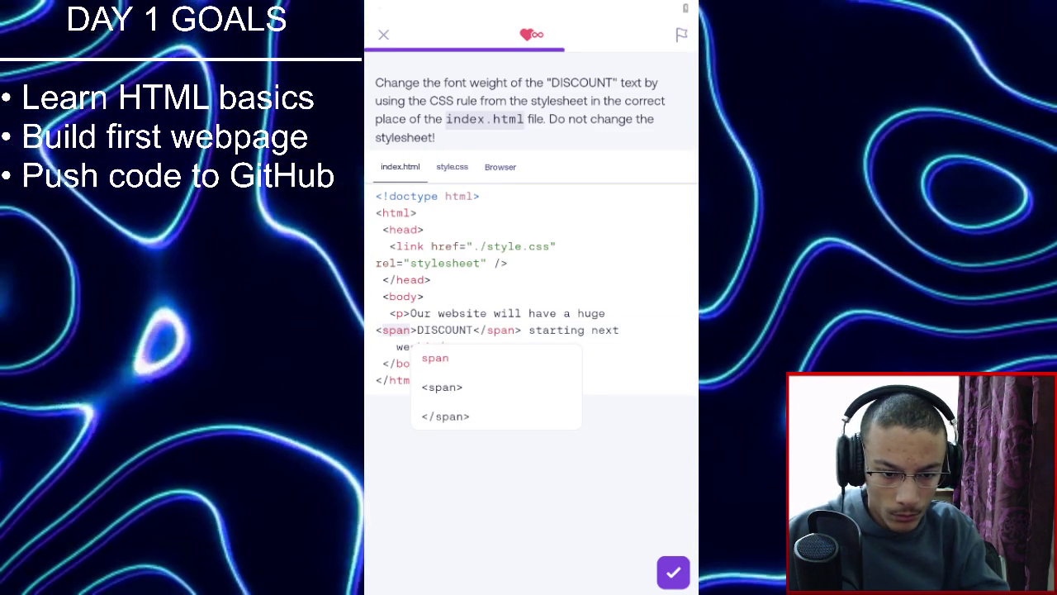
{"action": "key", "text": "BackSpace"}
{"action": "left_click", "coordinate": [382, 330]}
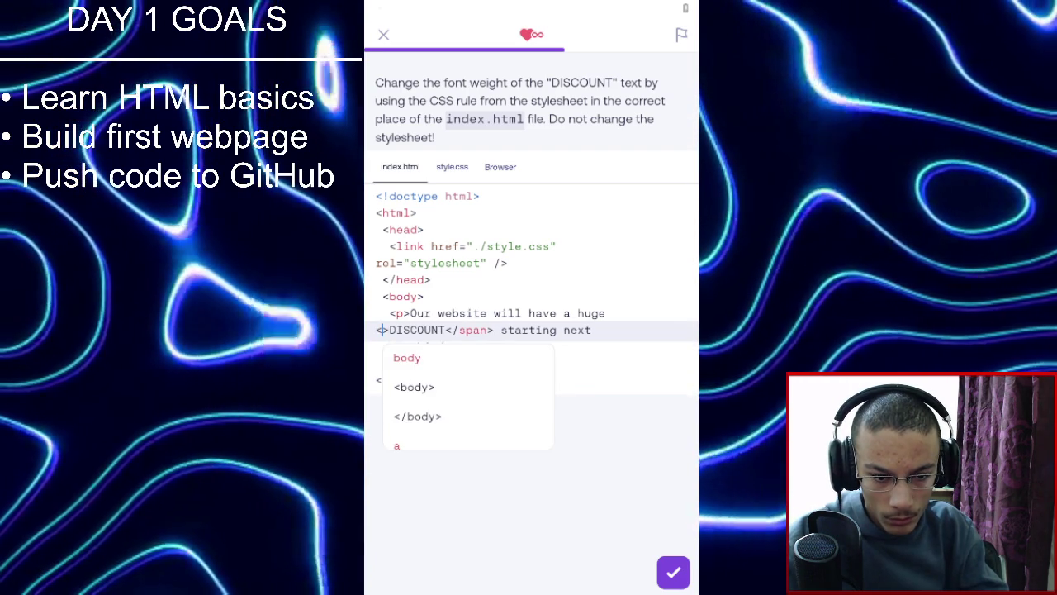
{"action": "type", "text": "span class"}
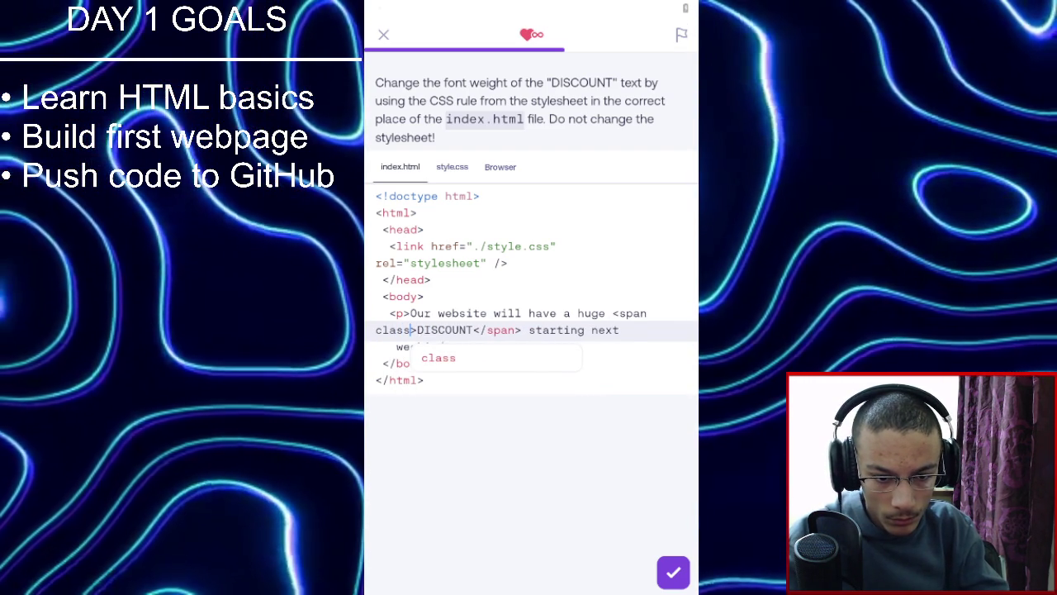
{"action": "type", "text": "=\""}
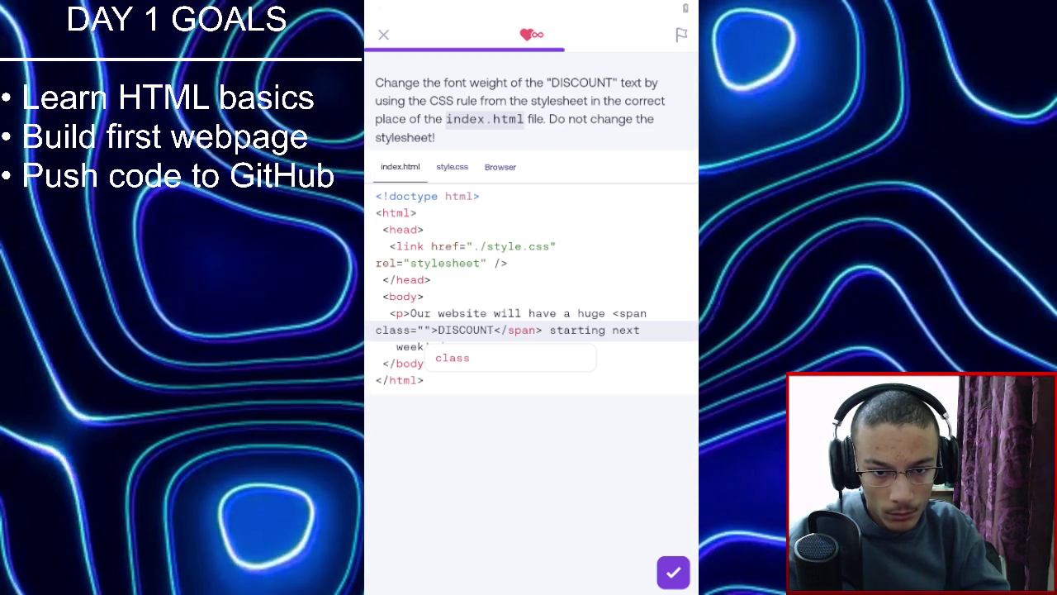
{"action": "left_click", "coordinate": [452, 167]}
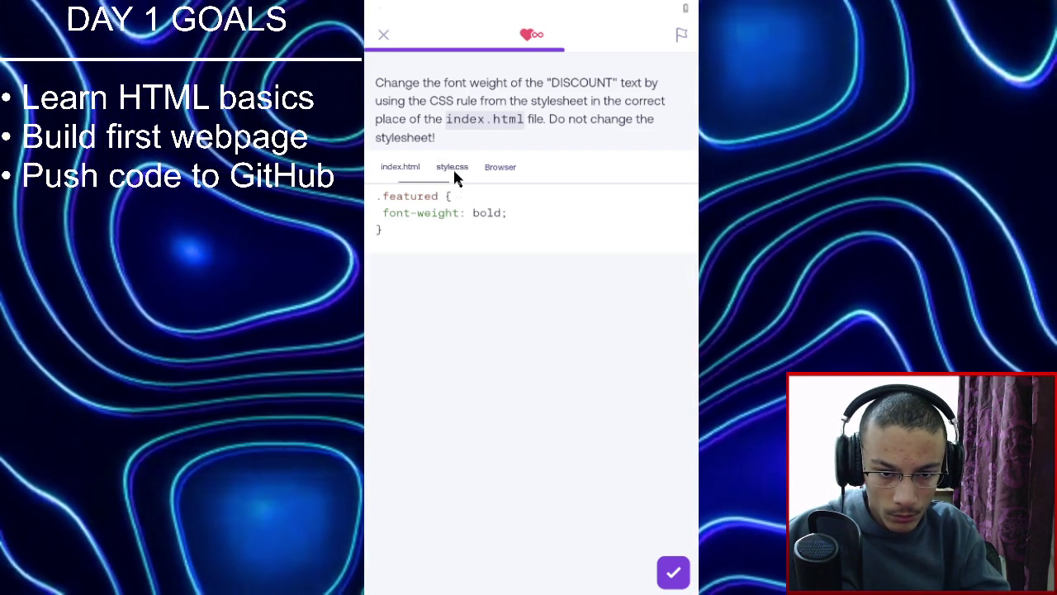
{"action": "left_click", "coordinate": [410, 171]}
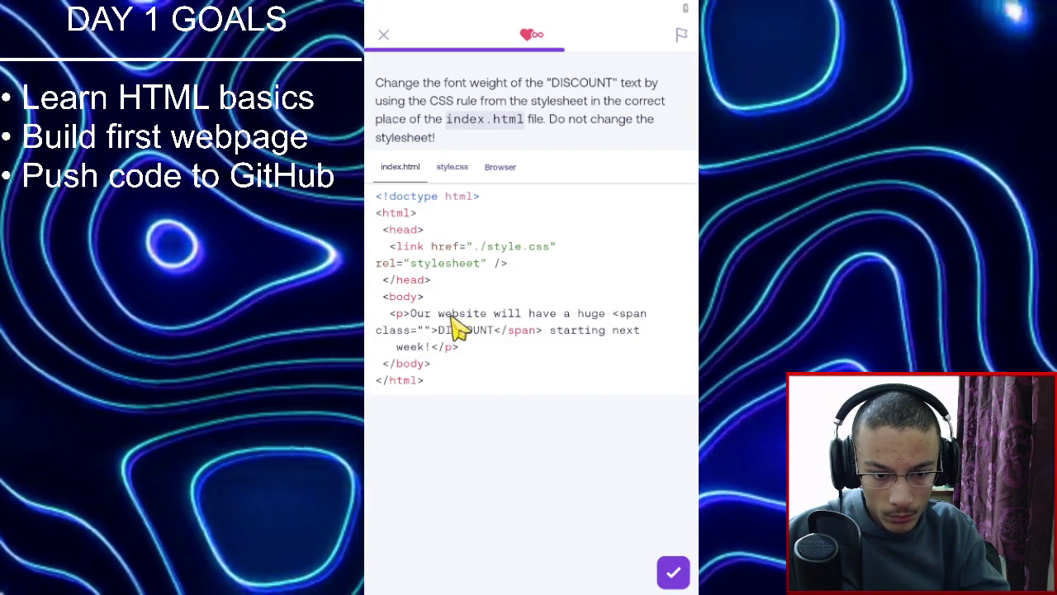
{"action": "left_click", "coordinate": [421, 331]}
{"action": "type", "text": "featured"}
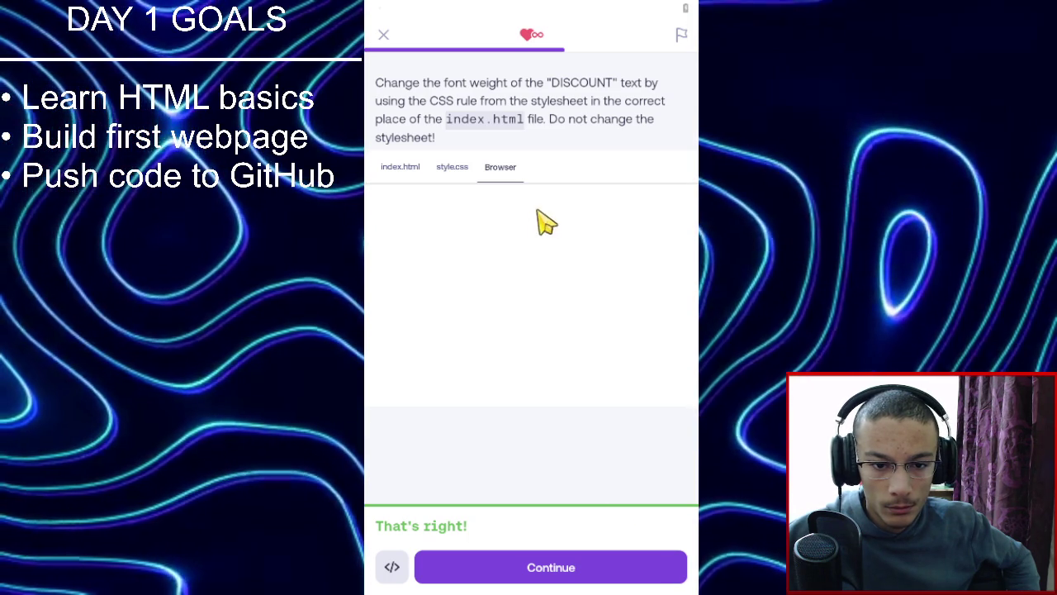
Continue to the exercise on colouring the two movie titles red and green.
{"action": "left_click", "coordinate": [628, 567]}
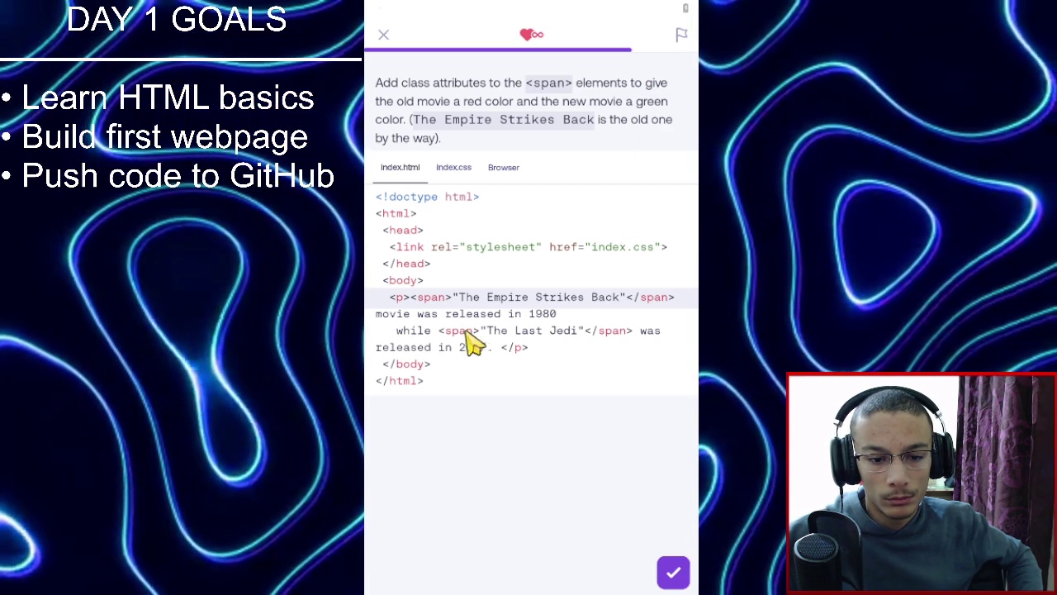
Add class="old" to The Empire Strikes Back span and class="new" to The Last Jedi span.
{"action": "left_click", "coordinate": [452, 303]}
{"action": "left_click", "coordinate": [453, 171]}
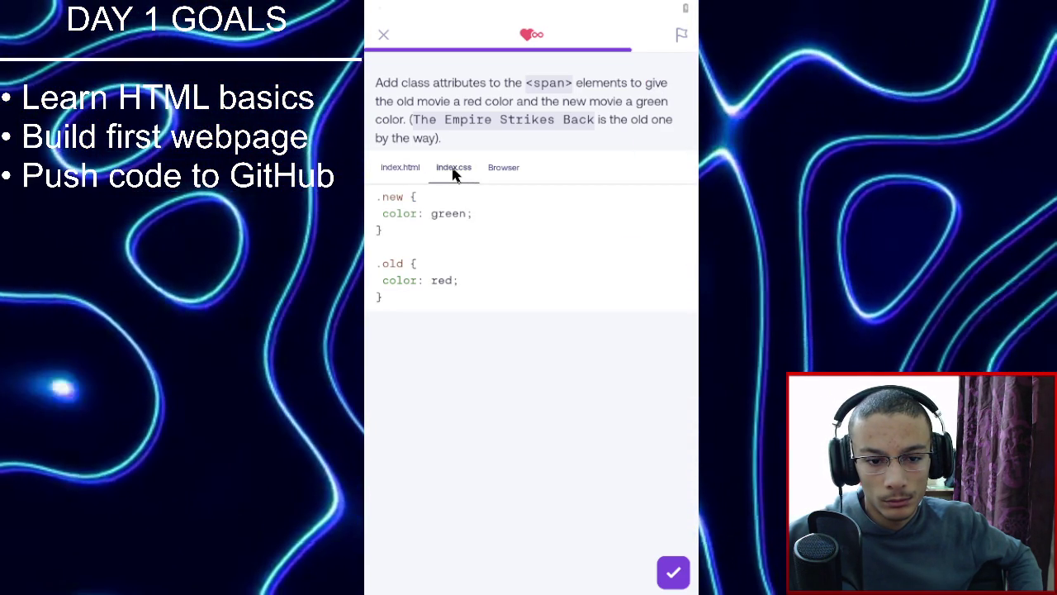
{"action": "left_click", "coordinate": [408, 175]}
{"action": "left_click", "coordinate": [449, 298]}
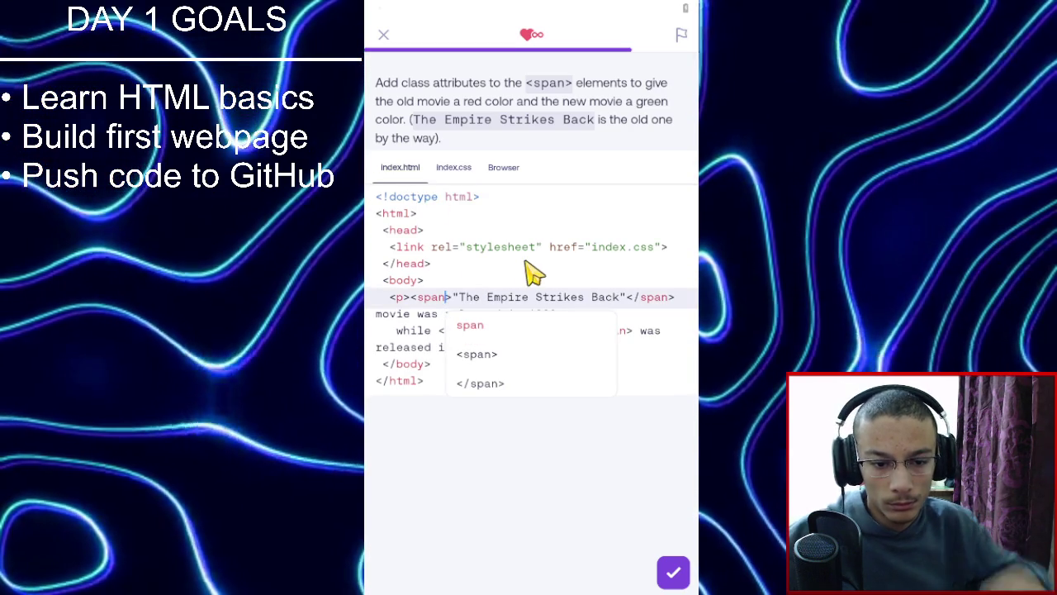
{"action": "type", "text": "class=\""}
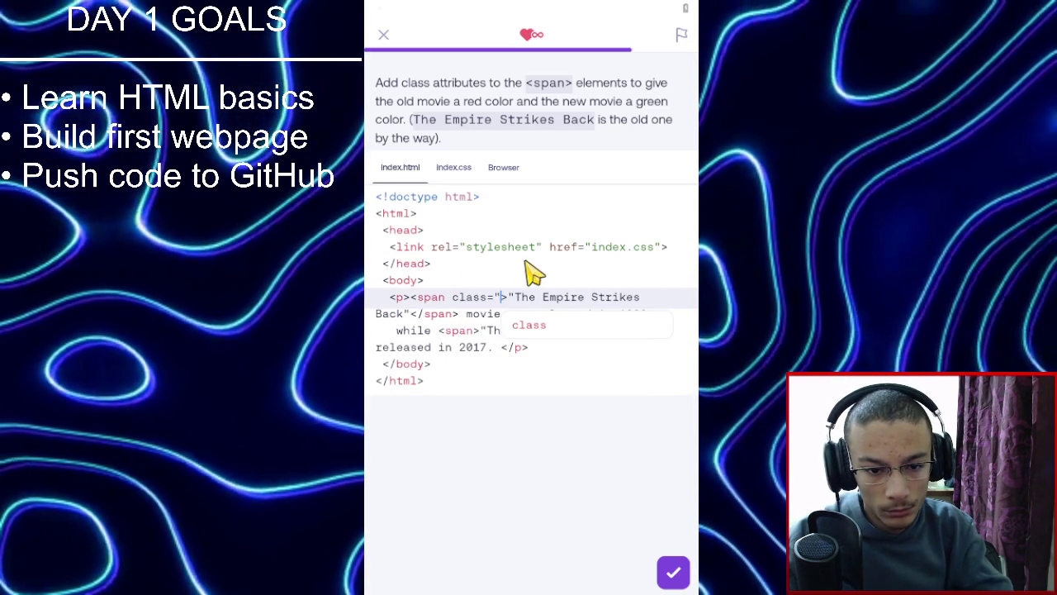
{"action": "type", "text": "old\""}
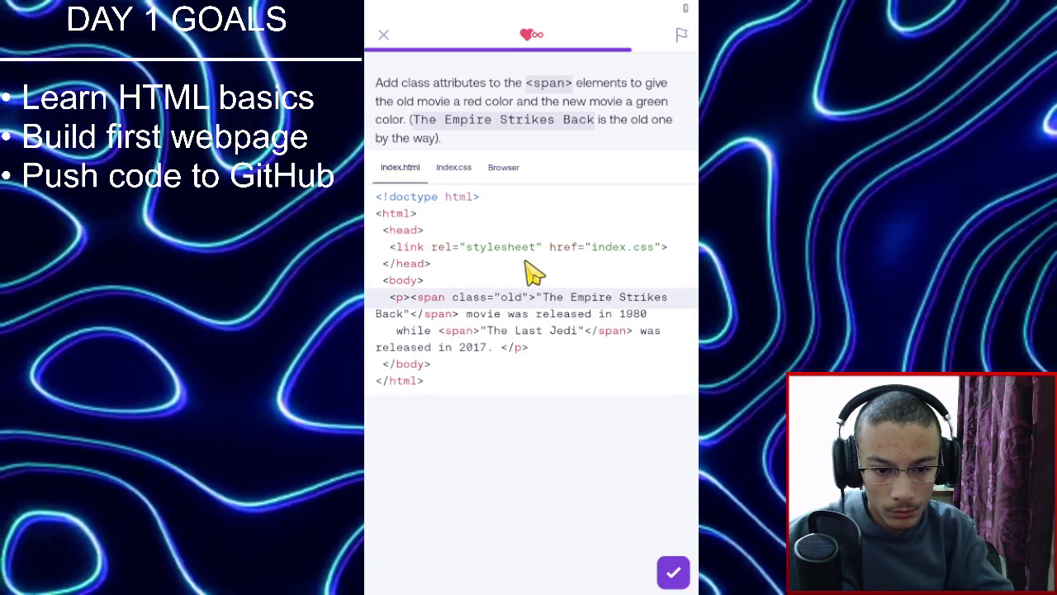
{"action": "key", "text": "Down"}
{"action": "key", "text": "Down"}
{"action": "key", "text": "Left"}
{"action": "key", "text": "Left"}
{"action": "key", "text": "Left"}
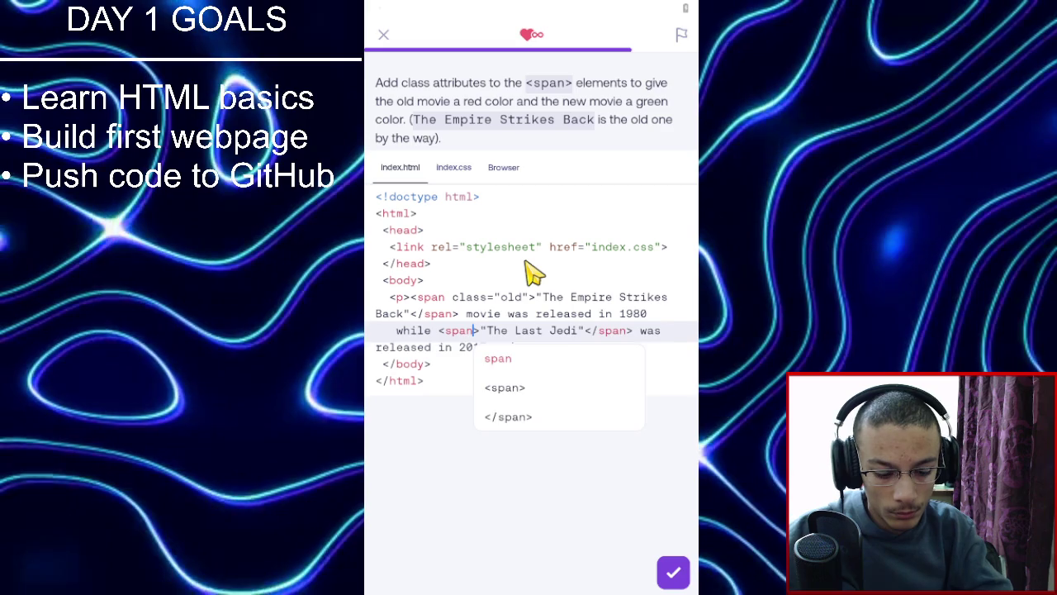
{"action": "type", "text": "class"}
{"action": "type", "text": "=\"new"}
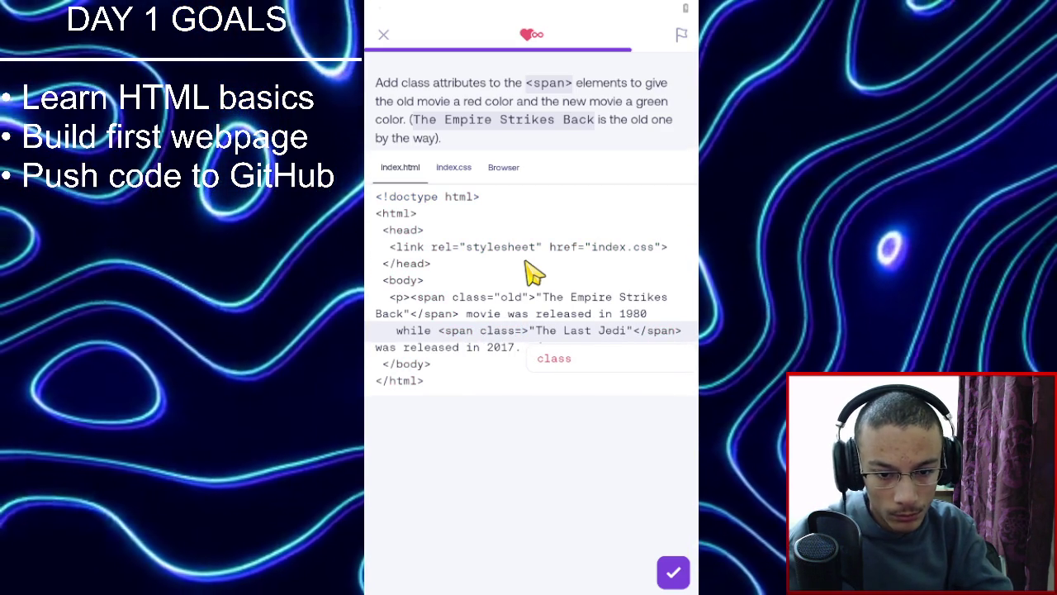
{"action": "type", "text": "\""}
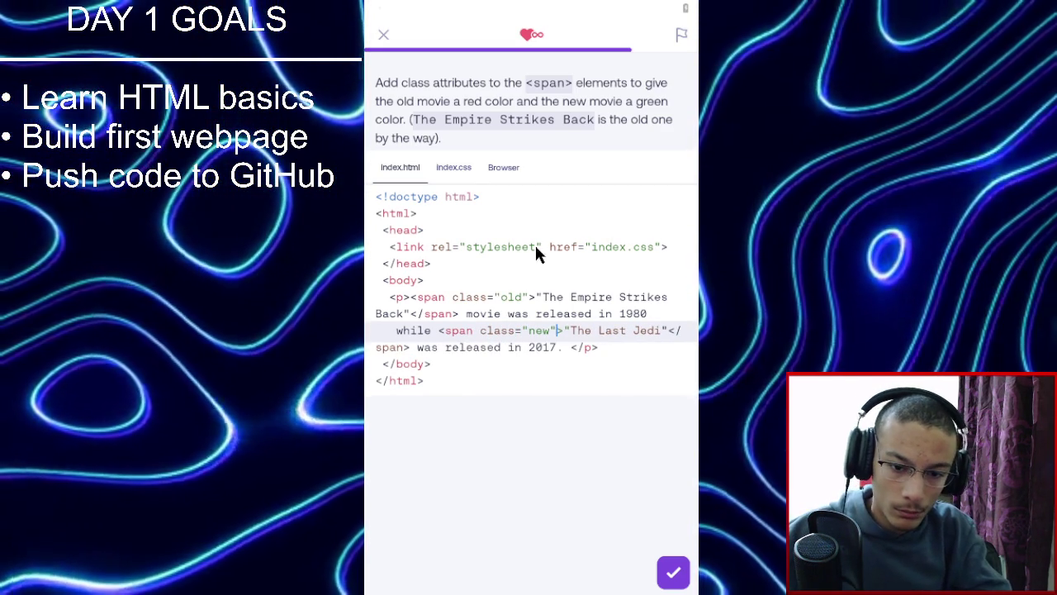
Recheck the stylesheet's color rules and continue past the accepted result.
{"action": "left_click", "coordinate": [453, 170]}
{"action": "left_click", "coordinate": [415, 171]}
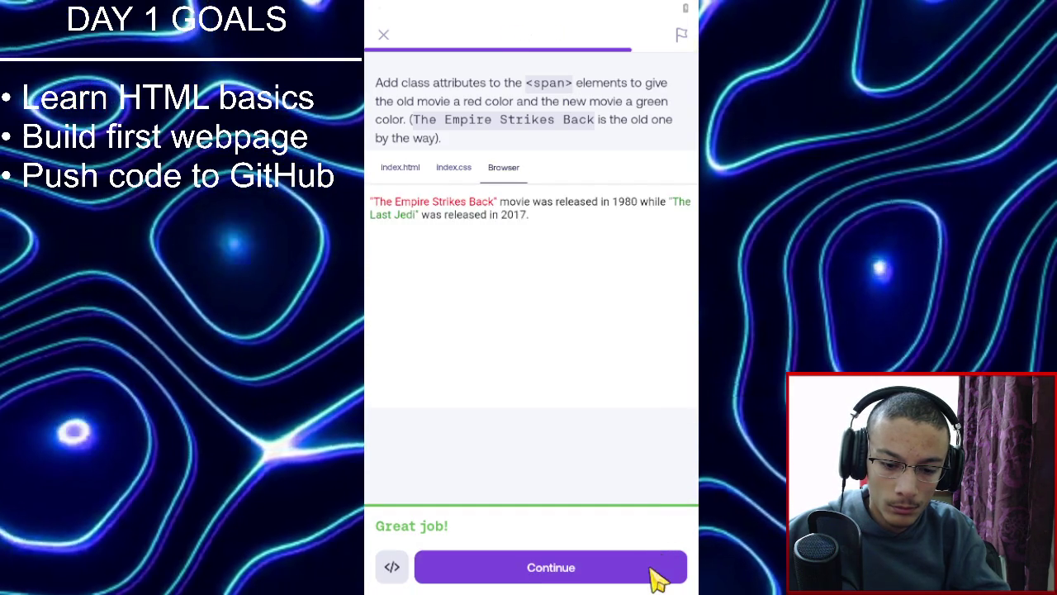
{"action": "left_click", "coordinate": [653, 567]}
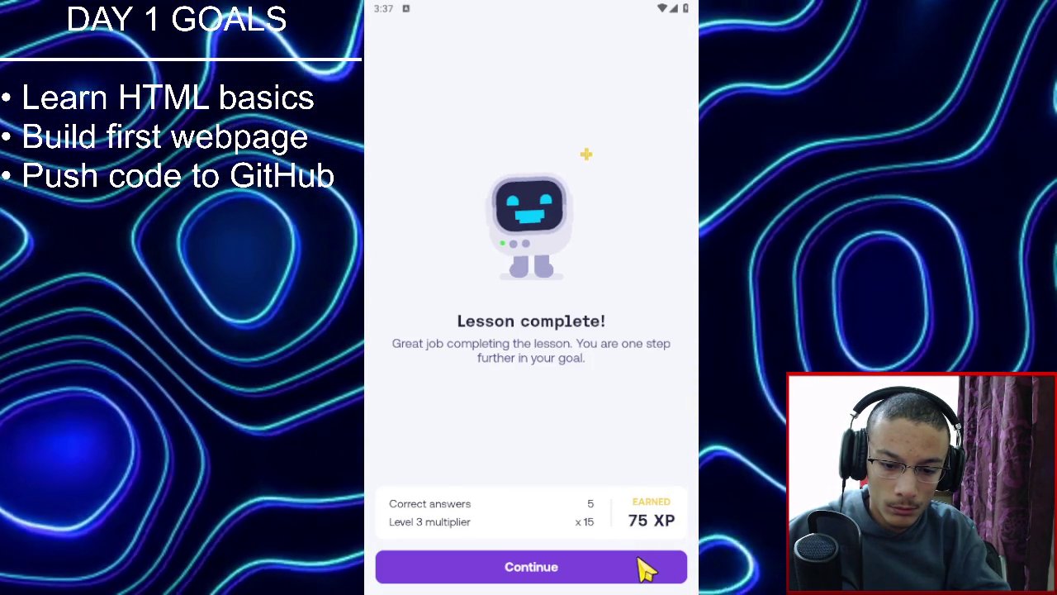
Dismiss the lesson complete and league screens, then resume practicing CSS Intermediate 1.
{"action": "left_click", "coordinate": [642, 567]}
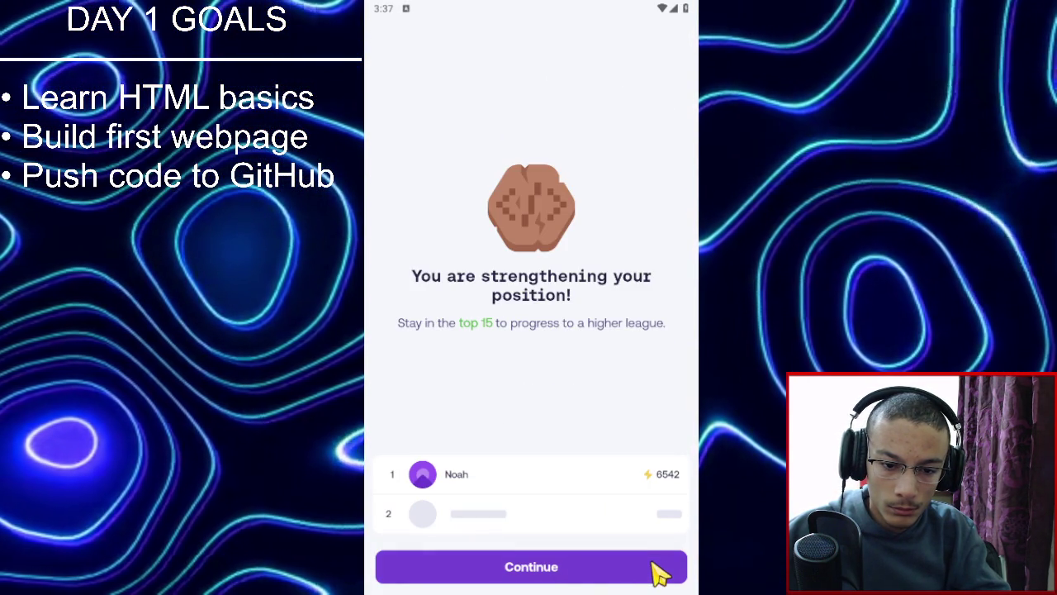
{"action": "left_click", "coordinate": [656, 566]}
{"action": "left_click", "coordinate": [625, 357]}
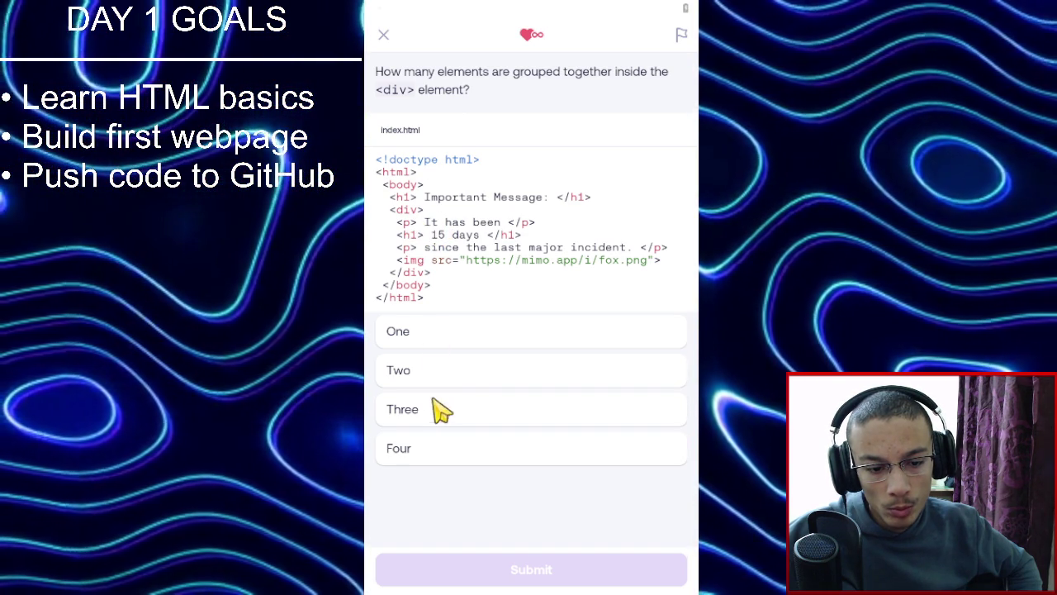
Answer Four for how many elements the div groups, then continue.
{"action": "left_click", "coordinate": [440, 452]}
{"action": "left_click", "coordinate": [549, 572]}
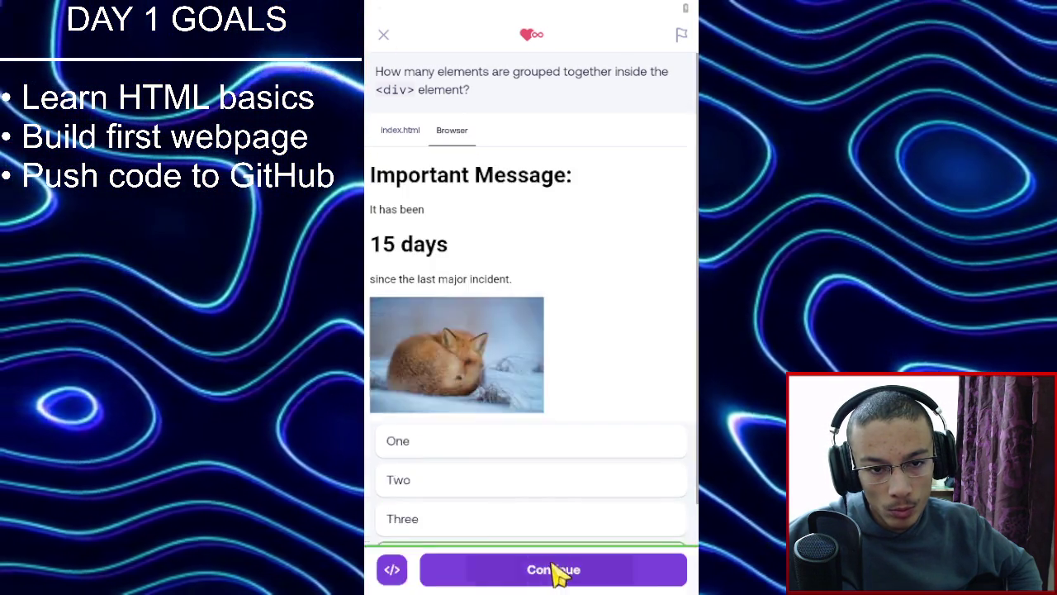
{"action": "left_click", "coordinate": [553, 573]}
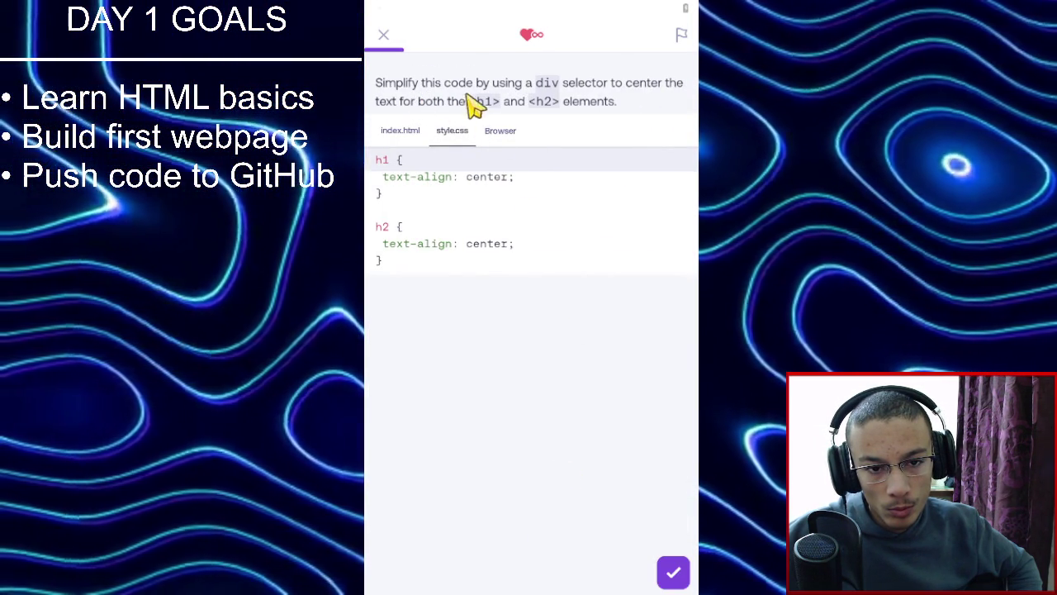
Delete the separate h1 and h2 centering rules from style.css.
{"action": "left_click", "coordinate": [409, 136]}
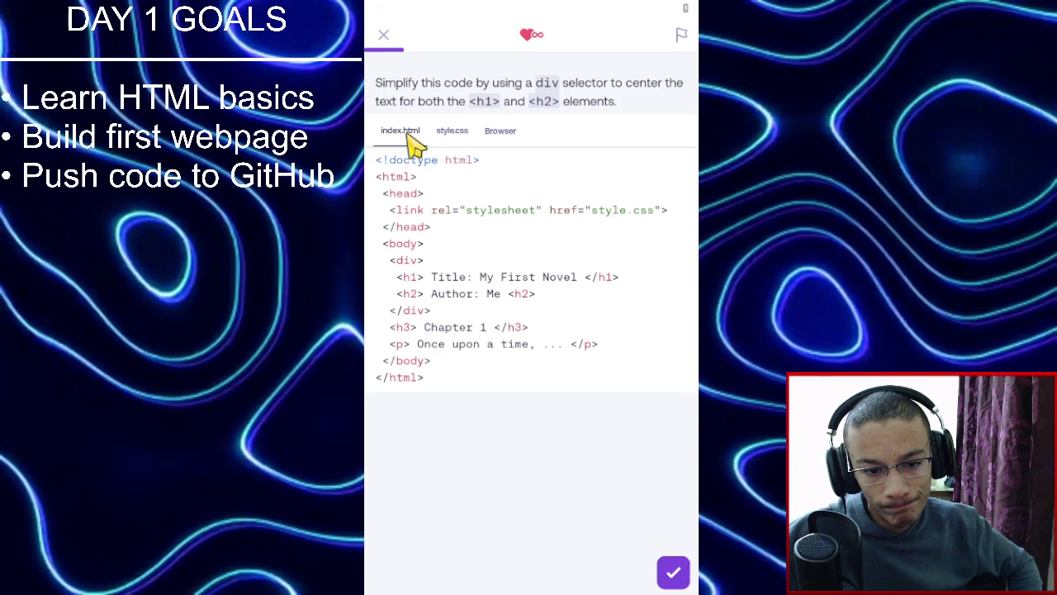
{"action": "left_click", "coordinate": [456, 137]}
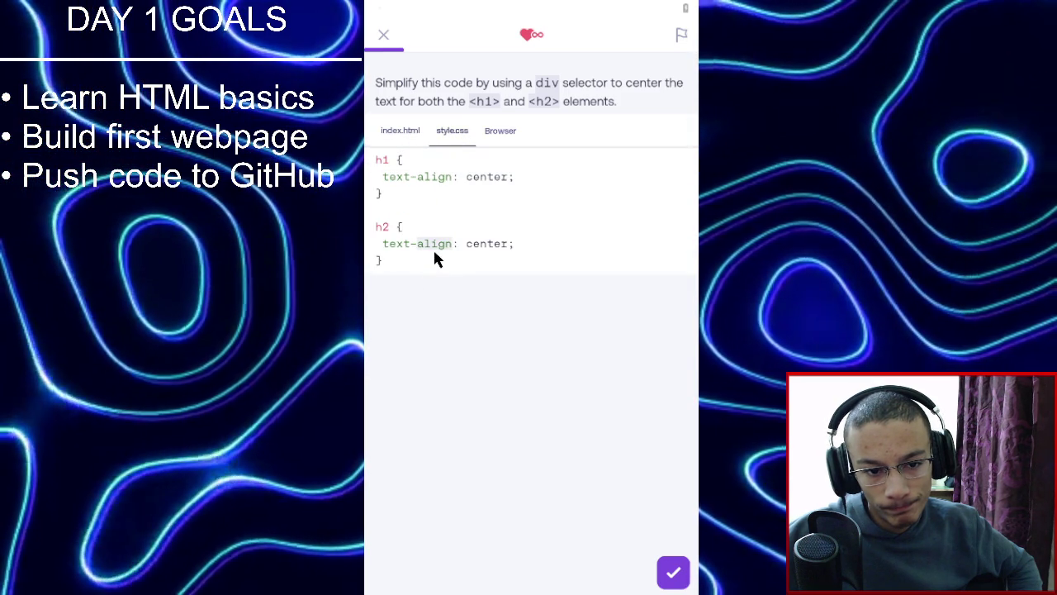
{"action": "double_click", "coordinate": [434, 261]}
{"action": "left_click", "coordinate": [413, 266]}
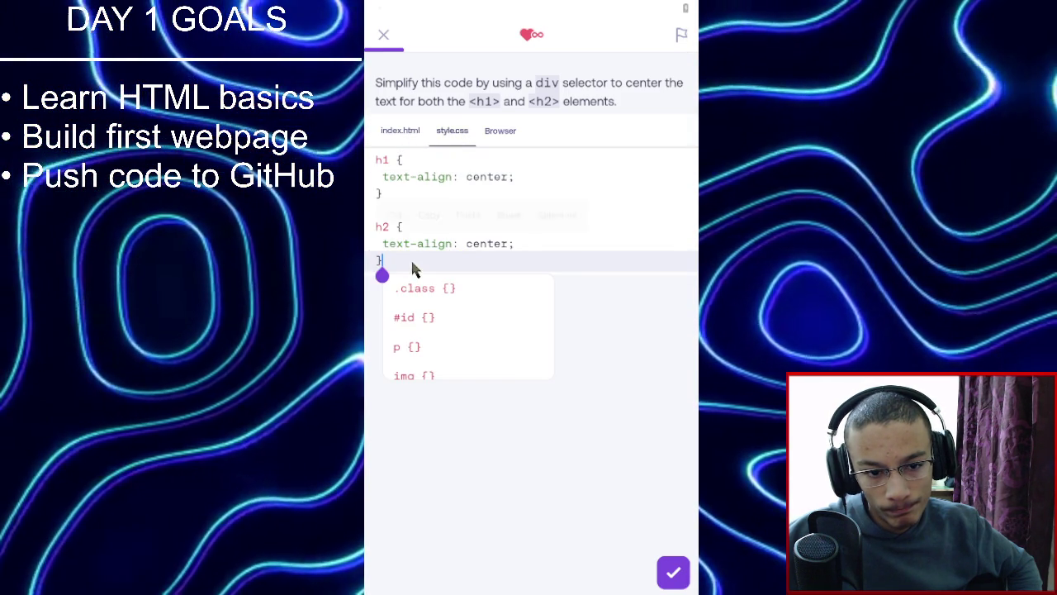
{"action": "key", "text": "Return"}
{"action": "key", "text": "Return"}
{"action": "type", "text": "div"}
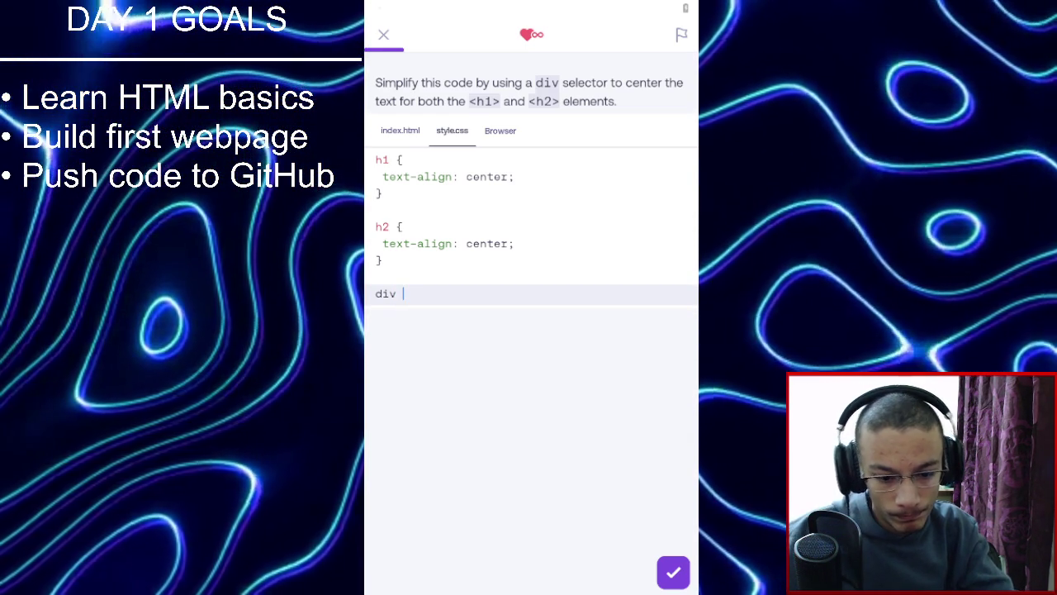
{"action": "left_click", "coordinate": [517, 295]}
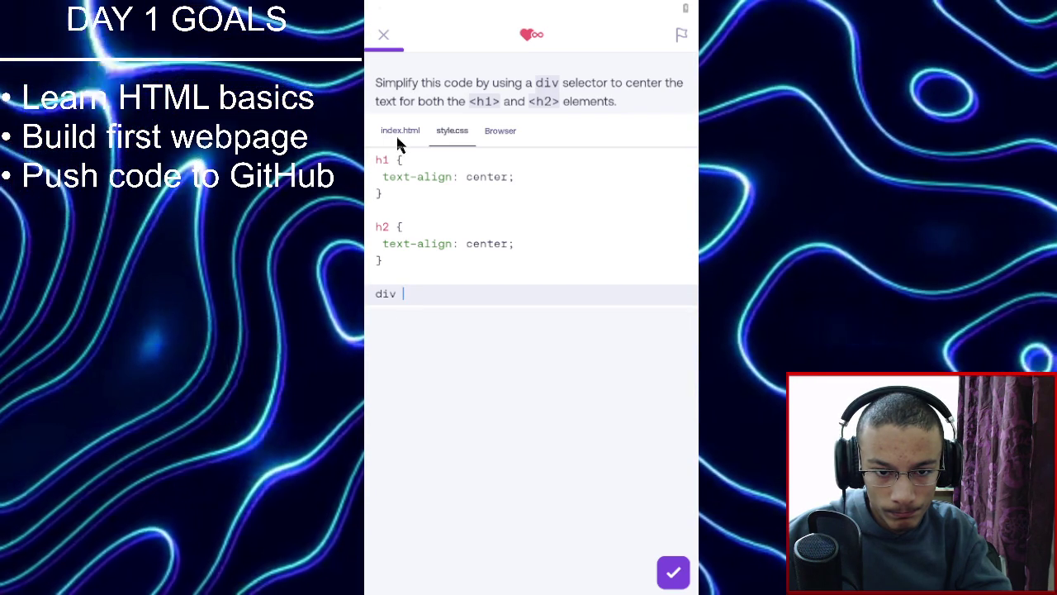
{"action": "mouse_move", "coordinate": [419, 296]}
{"action": "left_mouse_down"}
{"action": "mouse_move", "coordinate": [371, 184]}
{"action": "mouse_move", "coordinate": [392, 243]}
{"action": "left_mouse_up"}
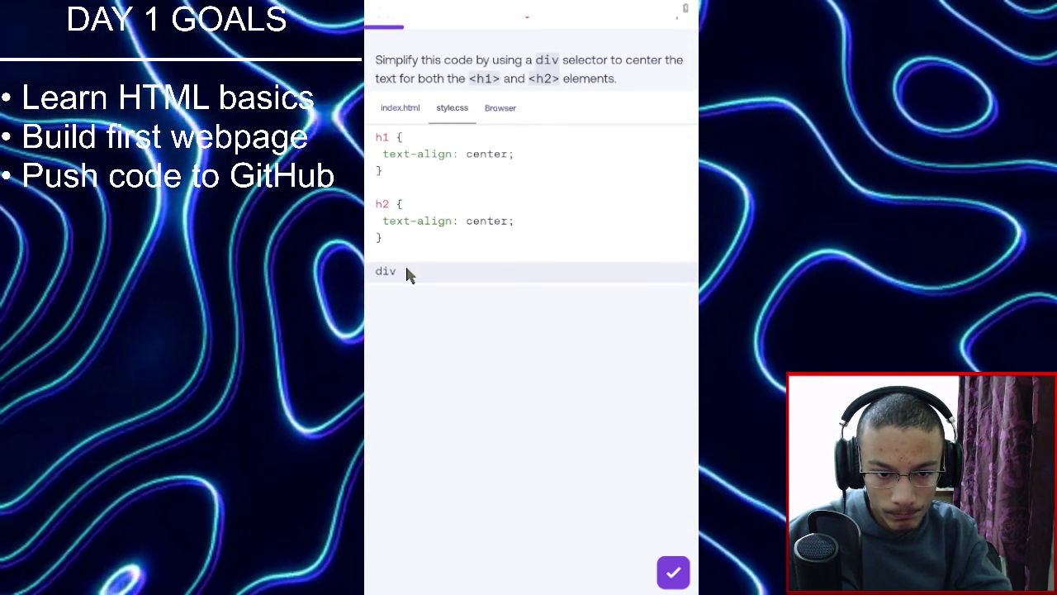
{"action": "double_click", "coordinate": [389, 274]}
{"action": "mouse_move", "coordinate": [370, 283]}
{"action": "left_mouse_down"}
{"action": "mouse_move", "coordinate": [367, 133]}
{"action": "mouse_move", "coordinate": [369, 150]}
{"action": "left_mouse_up"}
{"action": "key", "text": "BackSpace"}
{"action": "type", "text": "div"}
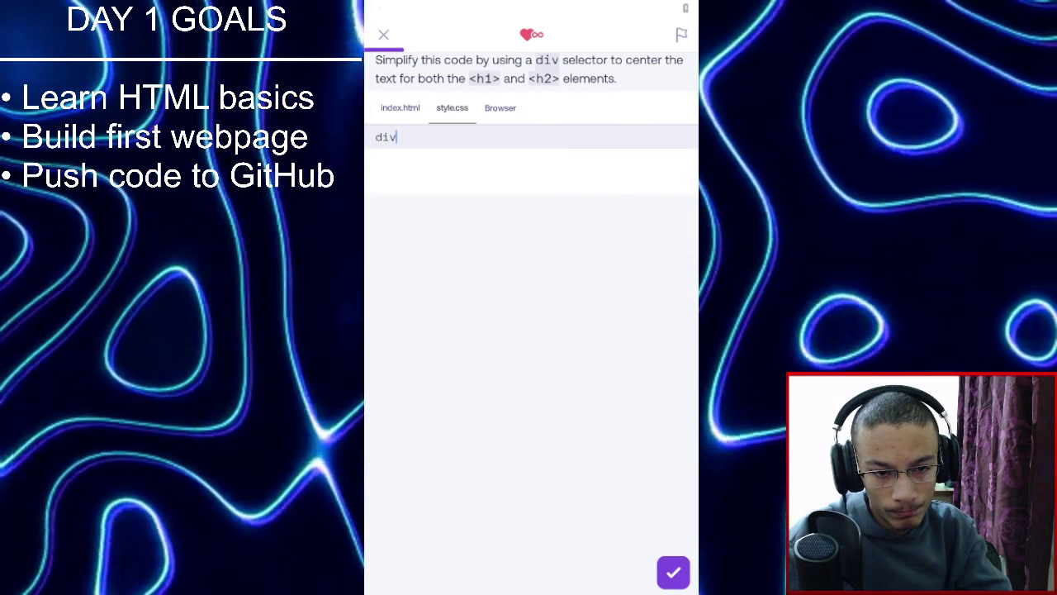
{"action": "key", "text": "BackSpace"}
{"action": "key", "text": "BackSpace"}
{"action": "key", "text": "BackSpace"}
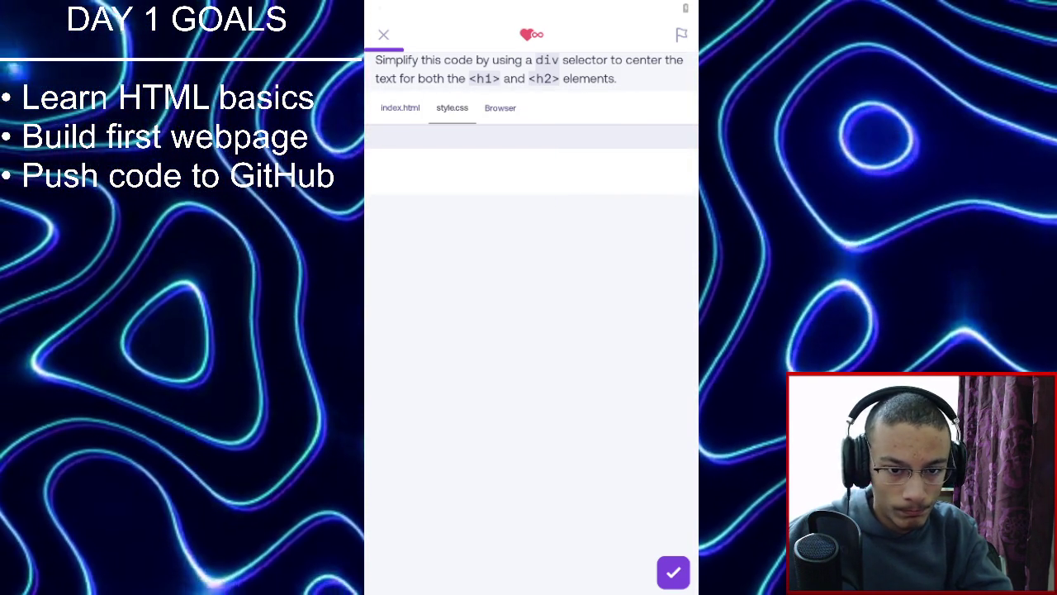
Write an empty div rule block in the cleared stylesheet.
{"action": "left_click", "coordinate": [395, 109]}
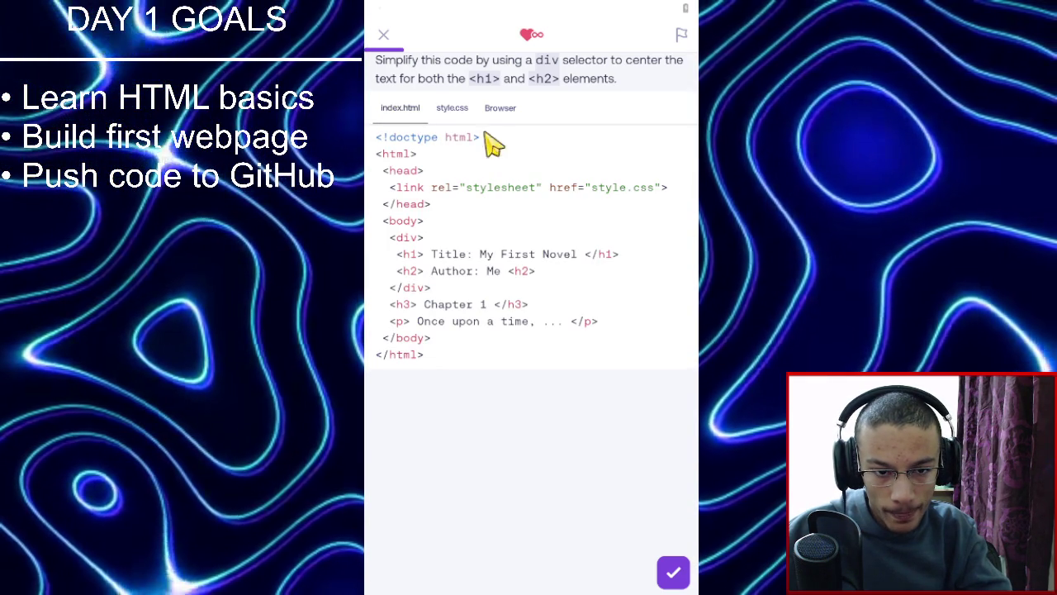
{"action": "left_click", "coordinate": [452, 109]}
{"action": "left_click", "coordinate": [471, 153]}
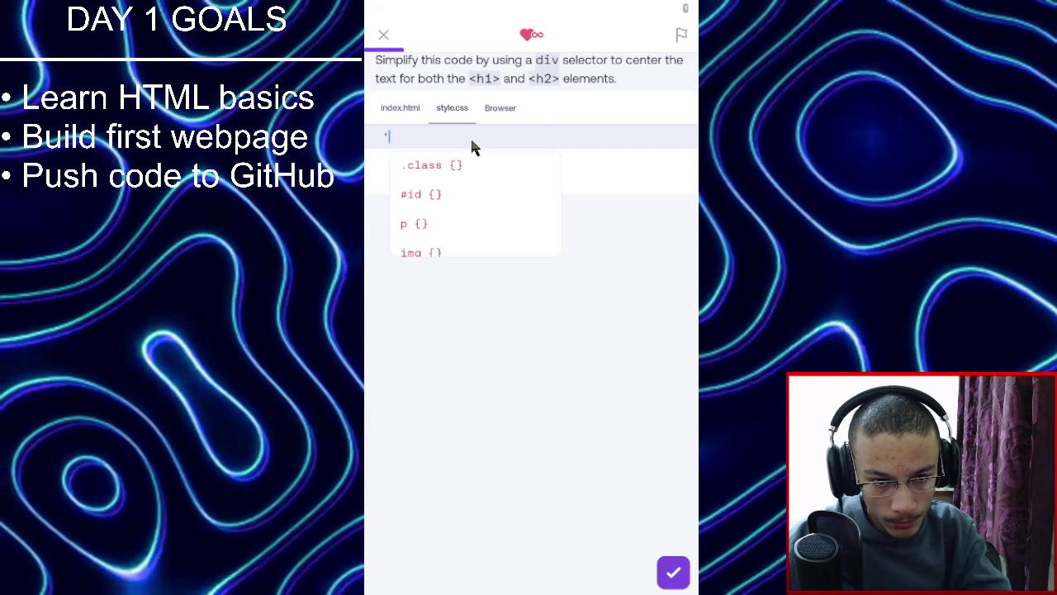
{"action": "type", "text": "*"}
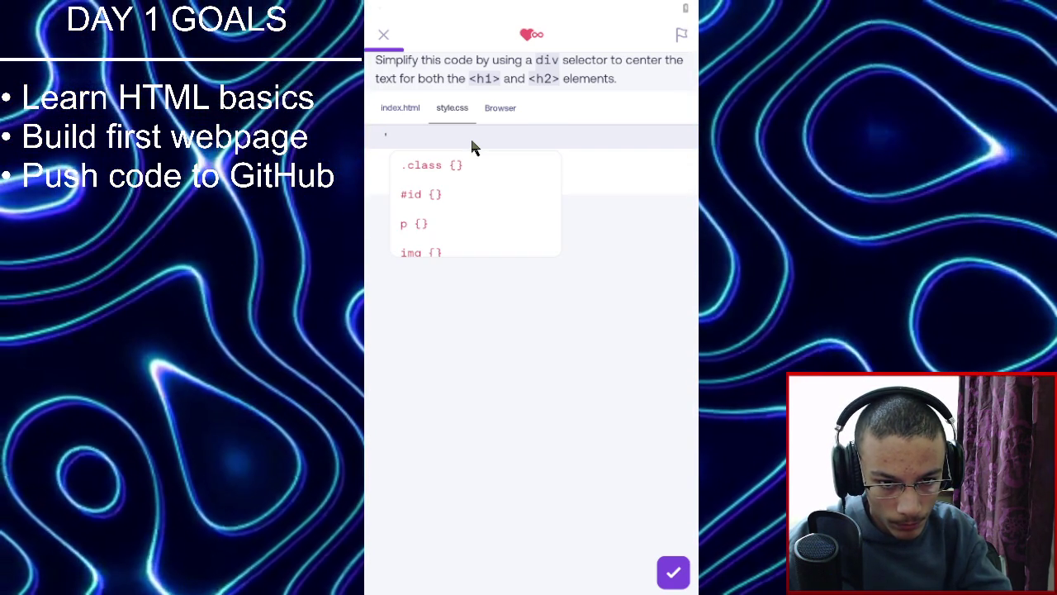
{"action": "scroll", "coordinate": [455, 239], "scroll_direction": "down", "scroll_amount": 3}
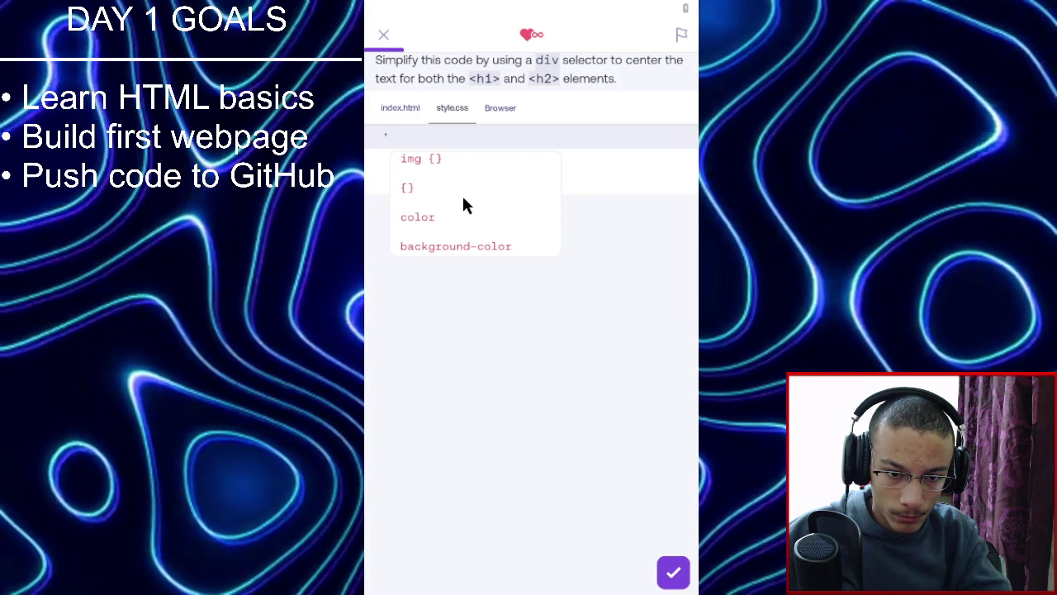
{"action": "left_click", "coordinate": [461, 201]}
{"action": "left_click", "coordinate": [400, 139]}
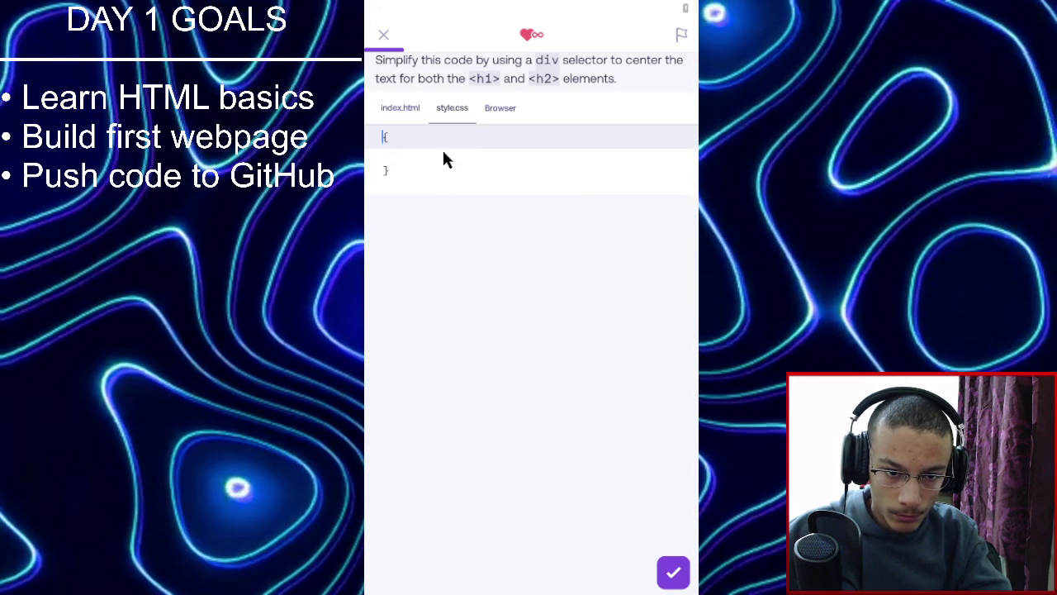
{"action": "type", "text": "div"}
{"action": "key", "text": "Down"}
{"action": "key", "text": "Up"}
{"action": "type", "text": "v"}
{"action": "key", "text": "Down"}
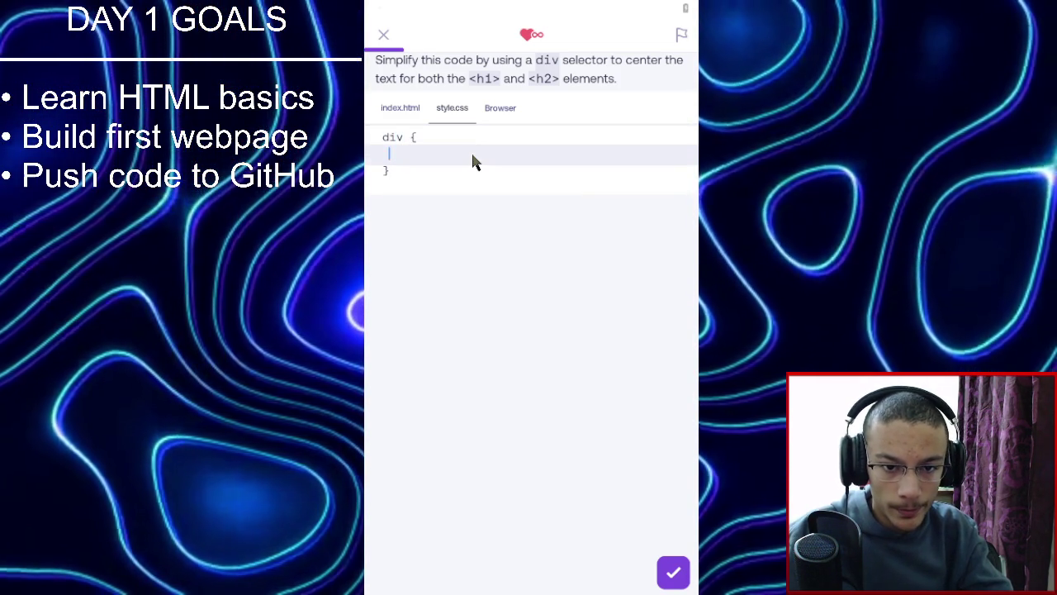
Give the div rule text-align: center, pass the check and continue.
{"action": "type", "text": "text"}
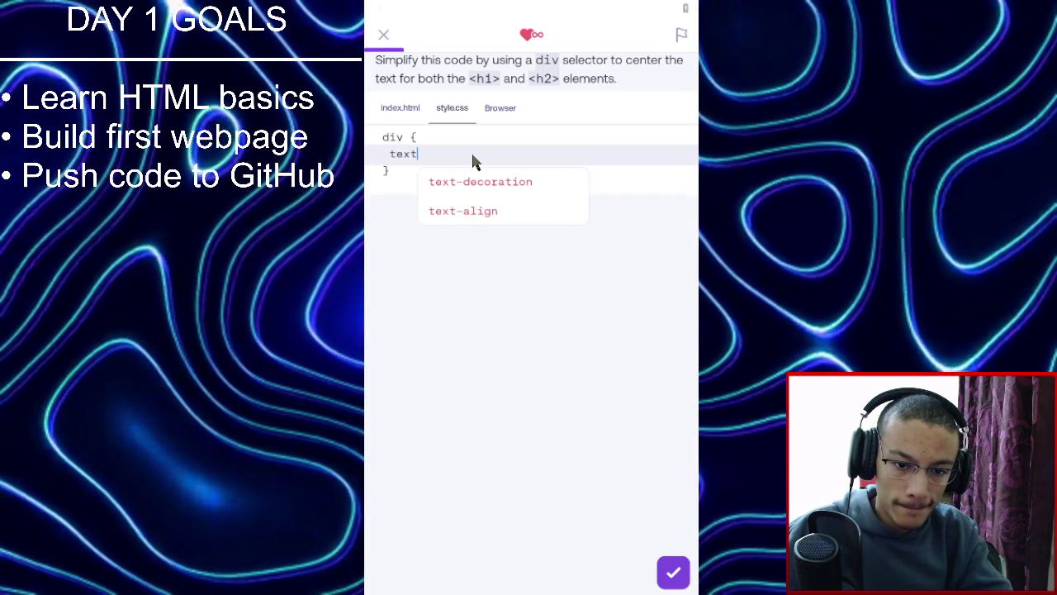
{"action": "left_click", "coordinate": [496, 207]}
{"action": "type", "text": "center;"}
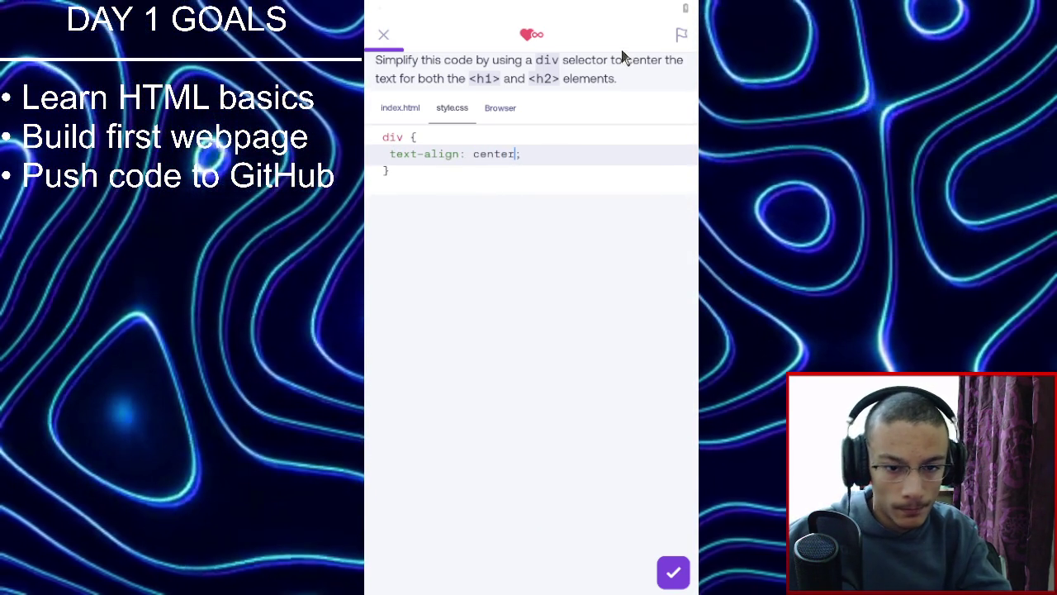
{"action": "left_click", "coordinate": [674, 570]}
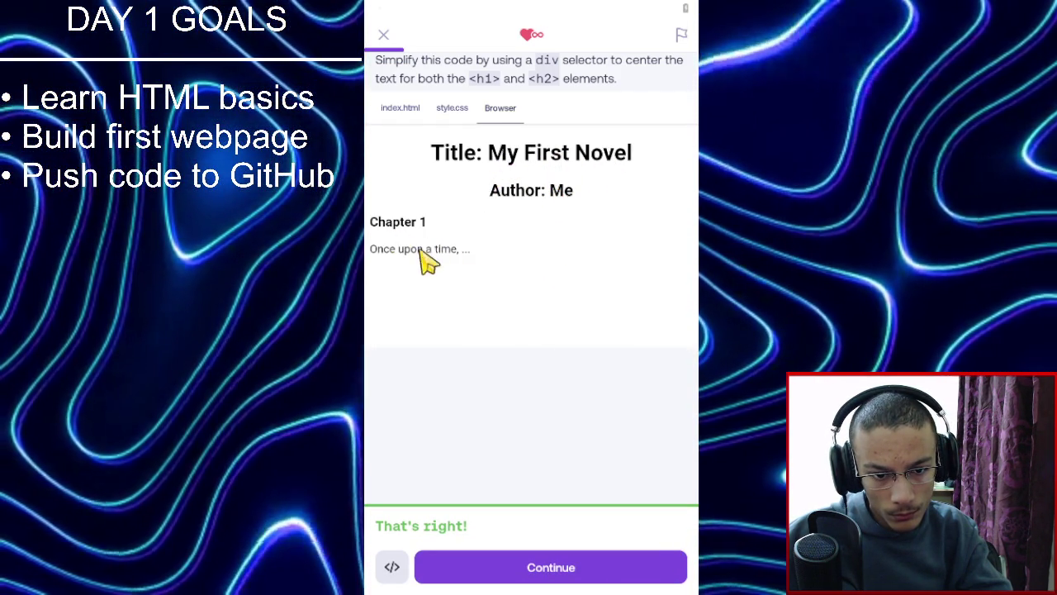
{"action": "left_click", "coordinate": [632, 569]}
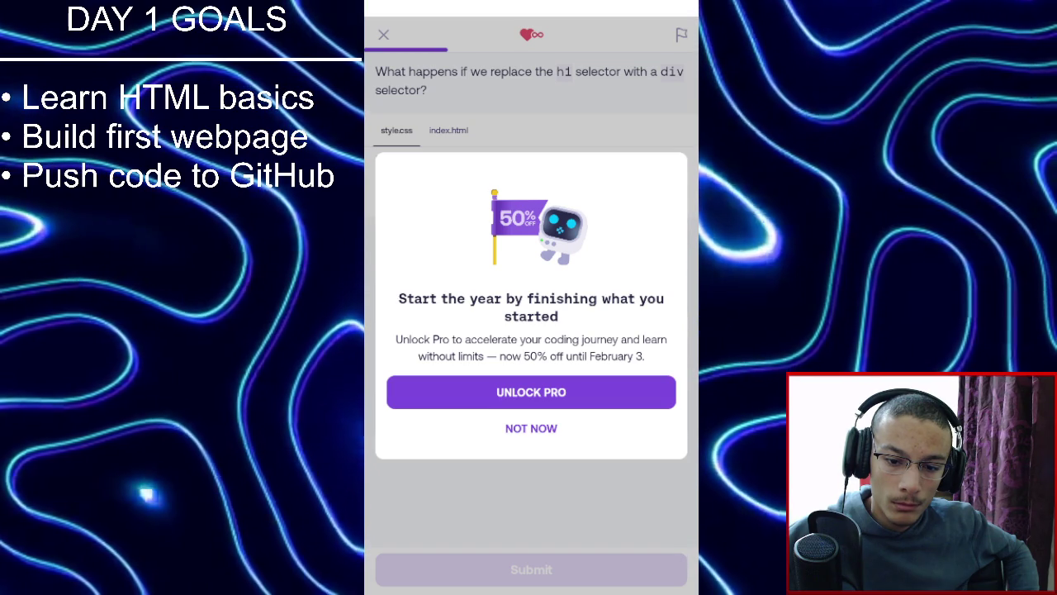
Dismiss the 50%-off Pro upgrade offer to reveal the div selector question.
{"action": "left_click", "coordinate": [565, 431]}
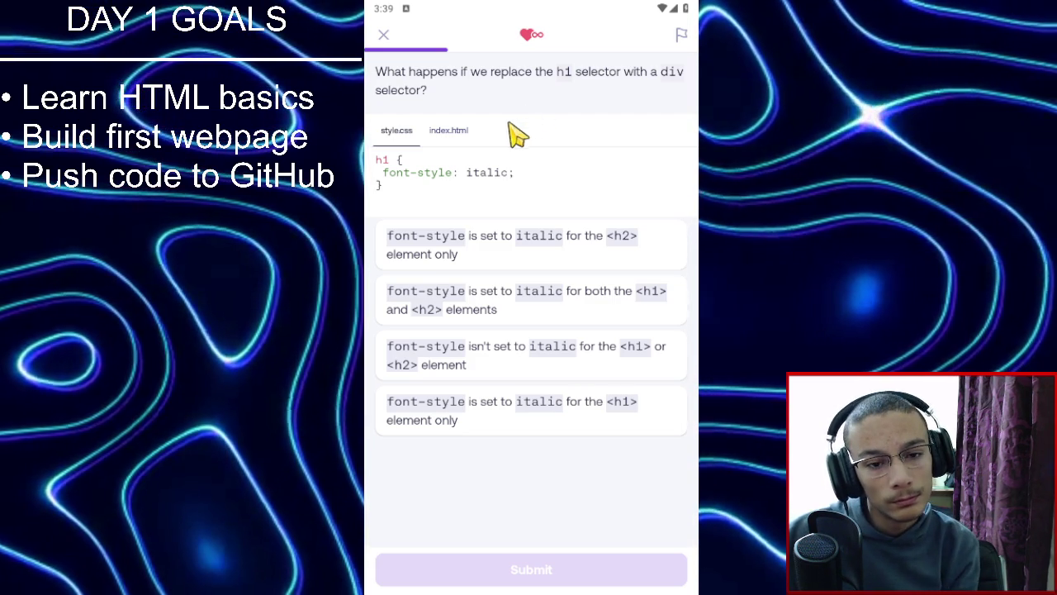
Compare the italic div rule in style.css with the h1 and h2 in index.html.
{"action": "left_click", "coordinate": [447, 149]}
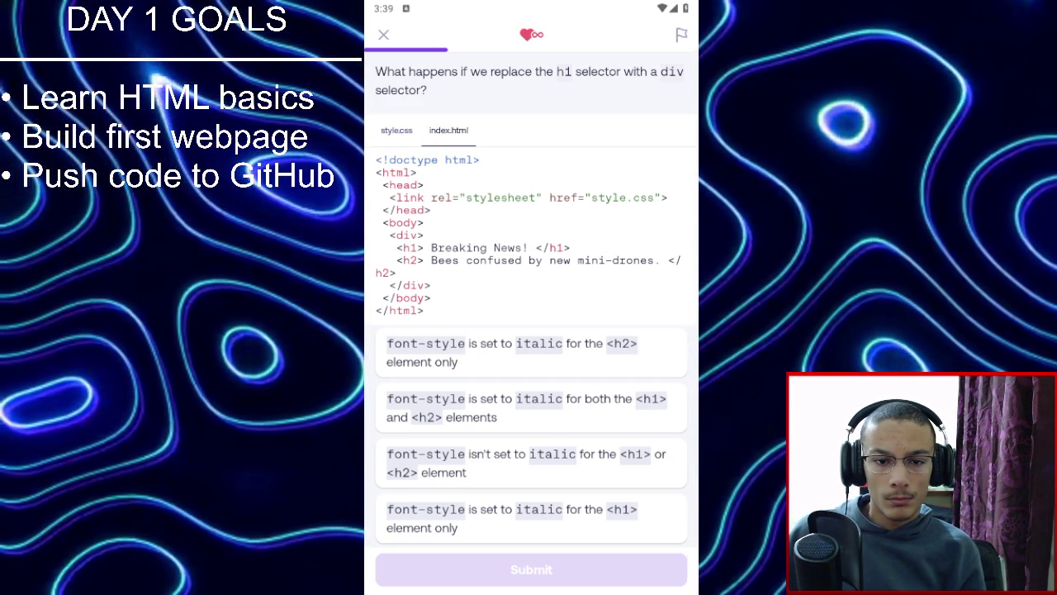
{"action": "scroll", "coordinate": [500, 227], "scroll_direction": "down", "scroll_amount": 1}
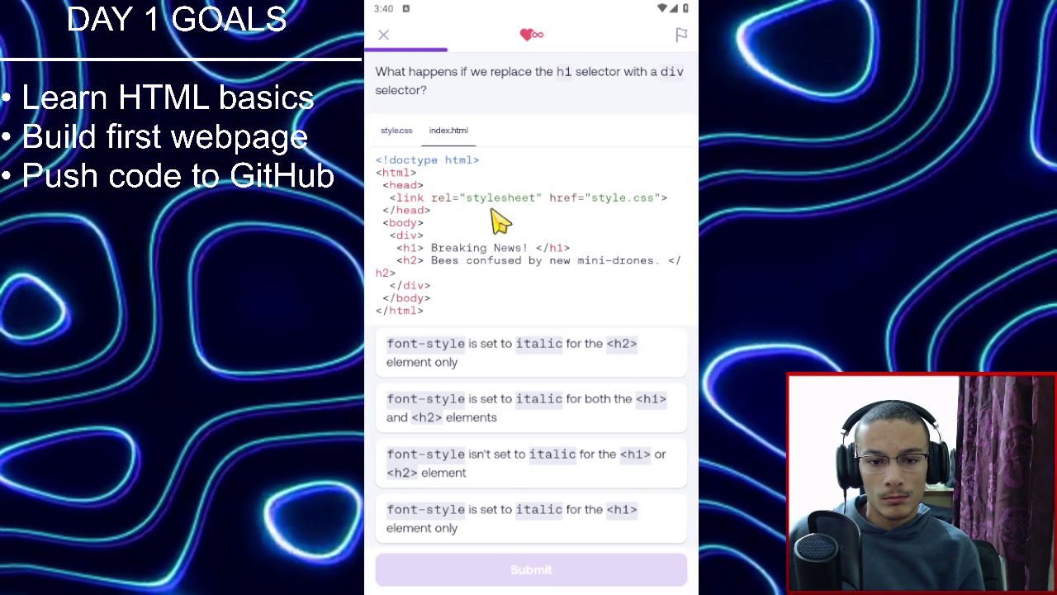
{"action": "left_click", "coordinate": [413, 143]}
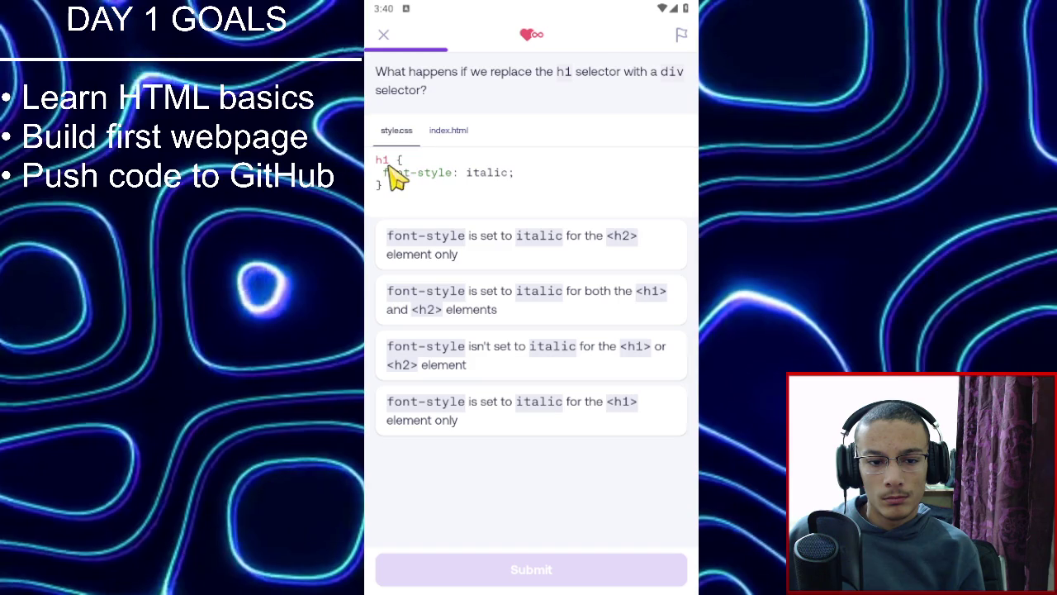
{"action": "left_click", "coordinate": [453, 140]}
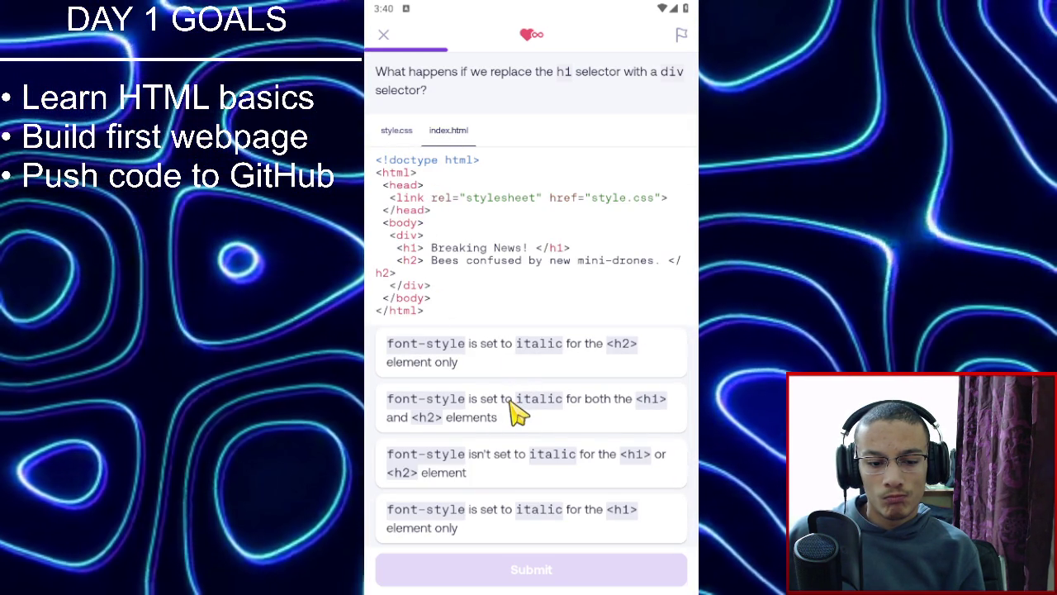
{"action": "left_click", "coordinate": [412, 145]}
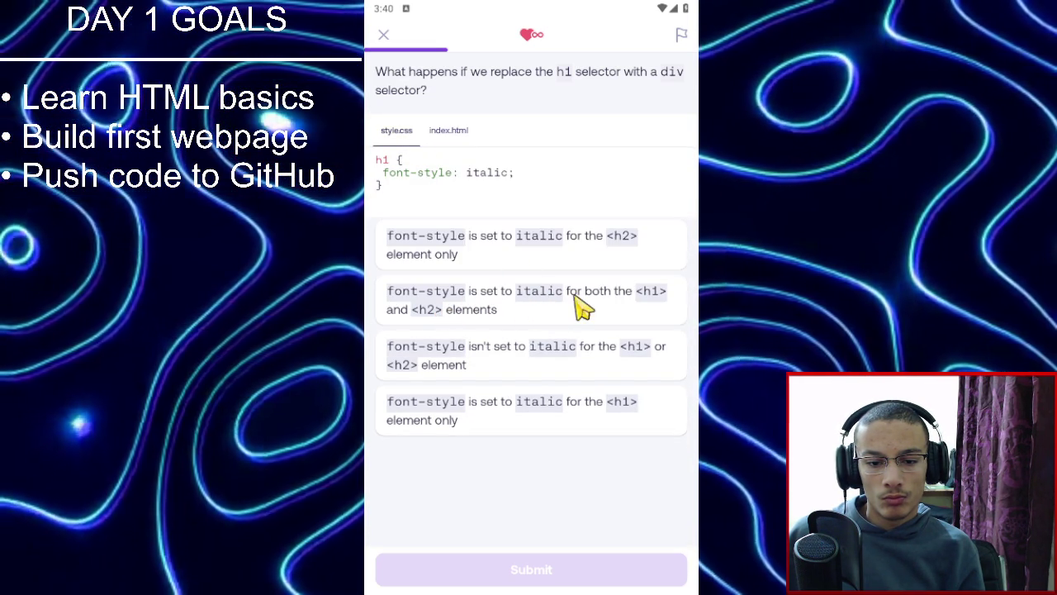
Answer that both the h1 and h2 become italic, submit, and continue.
{"action": "left_click", "coordinate": [603, 302]}
{"action": "left_click", "coordinate": [575, 576]}
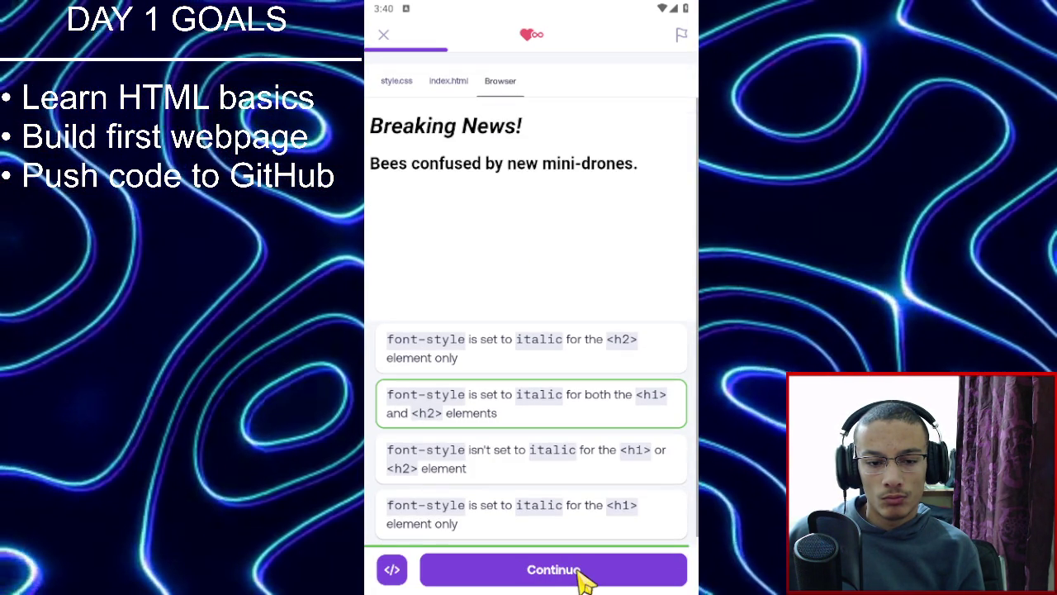
{"action": "left_click", "coordinate": [583, 576]}
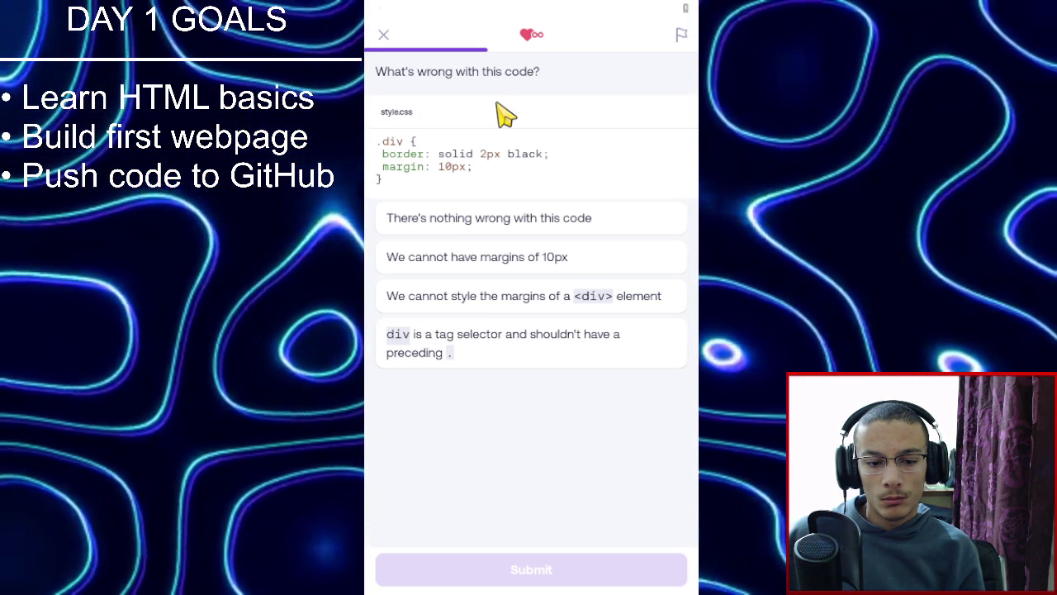
Answer that div is a tag selector and needs no preceding dot.
{"action": "left_click", "coordinate": [459, 346]}
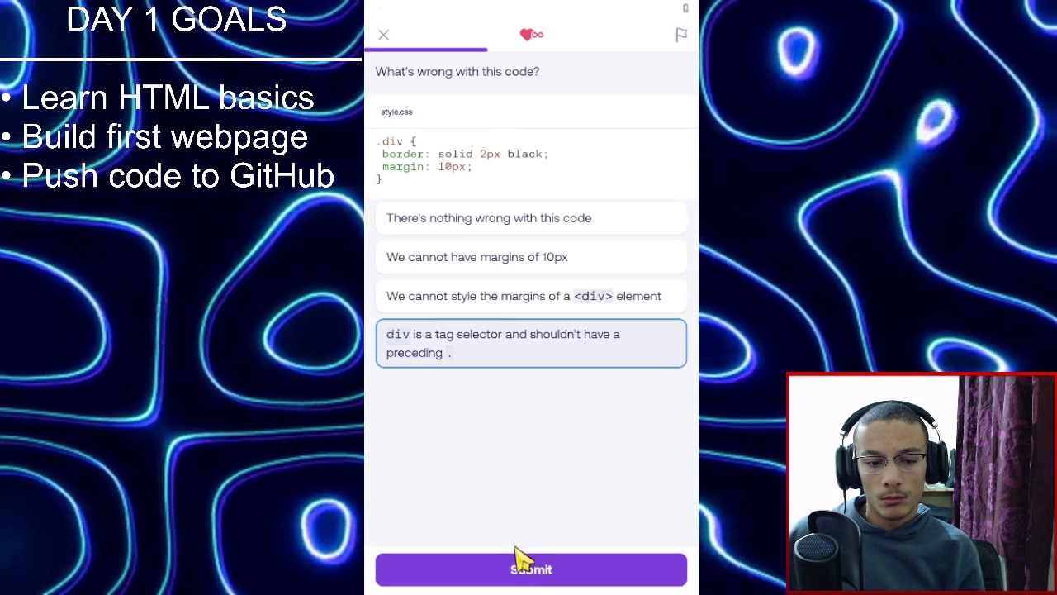
{"action": "left_click", "coordinate": [532, 581]}
{"action": "left_click", "coordinate": [534, 570]}
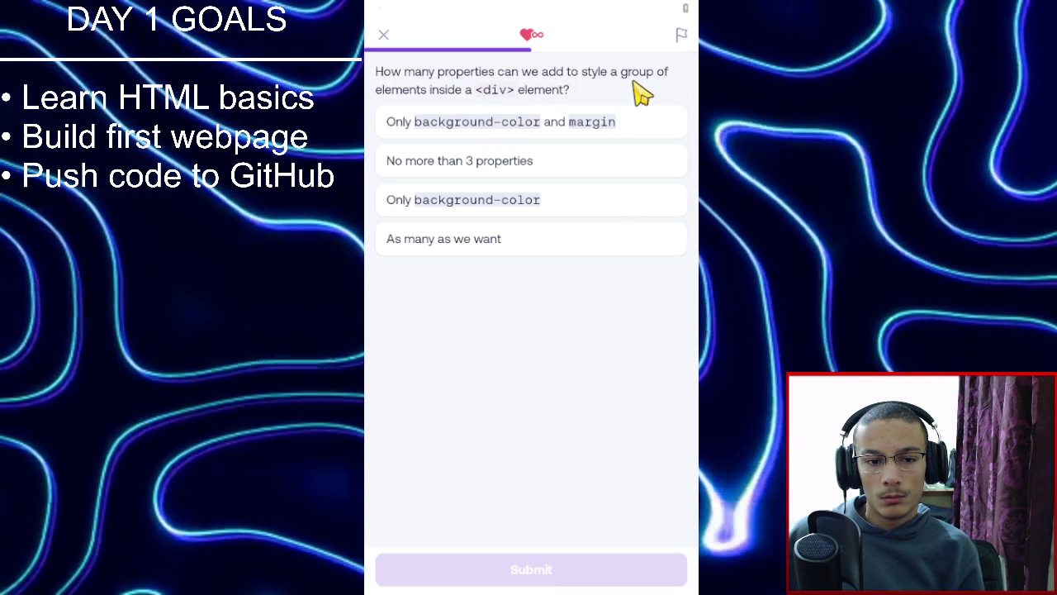
Answer 'As many as we want' for how many properties a div can take.
{"action": "left_click", "coordinate": [567, 248]}
{"action": "left_click", "coordinate": [564, 574]}
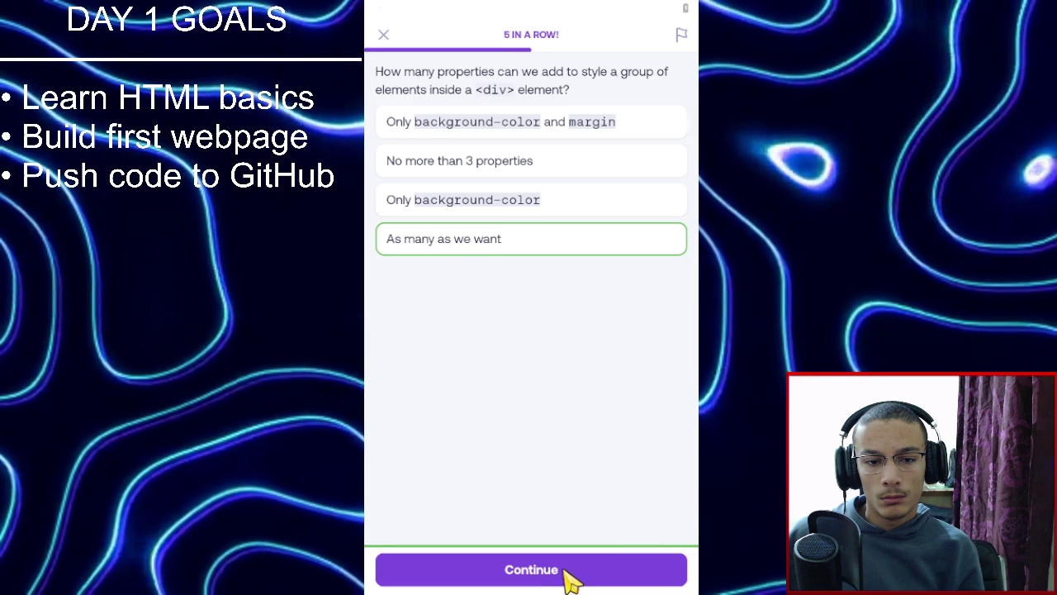
{"action": "left_click", "coordinate": [567, 581]}
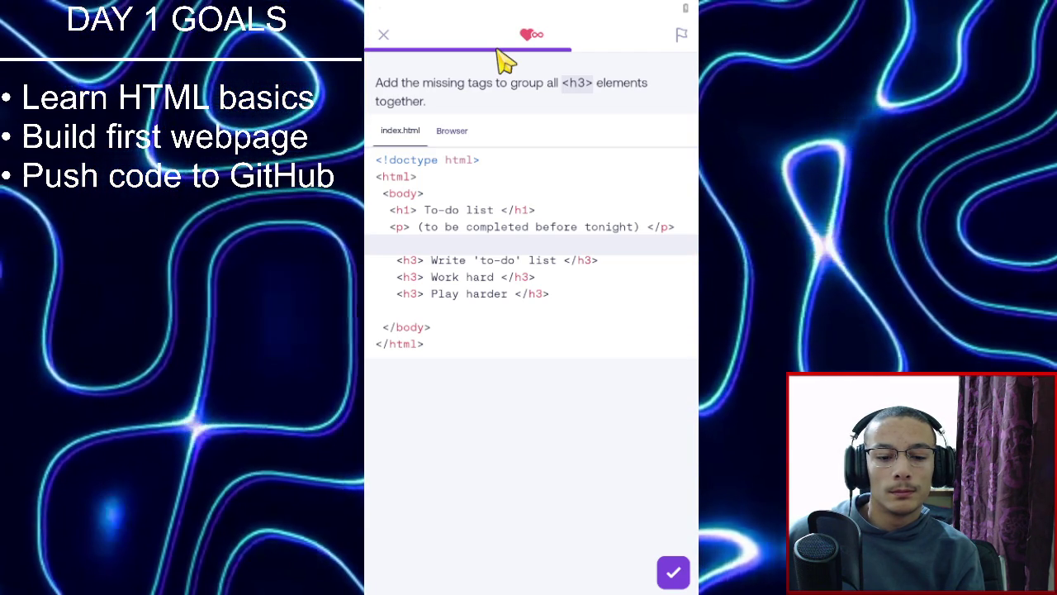
Put <div> above and </div> below the three h3 to-do items, then check and continue.
{"action": "left_click", "coordinate": [494, 234]}
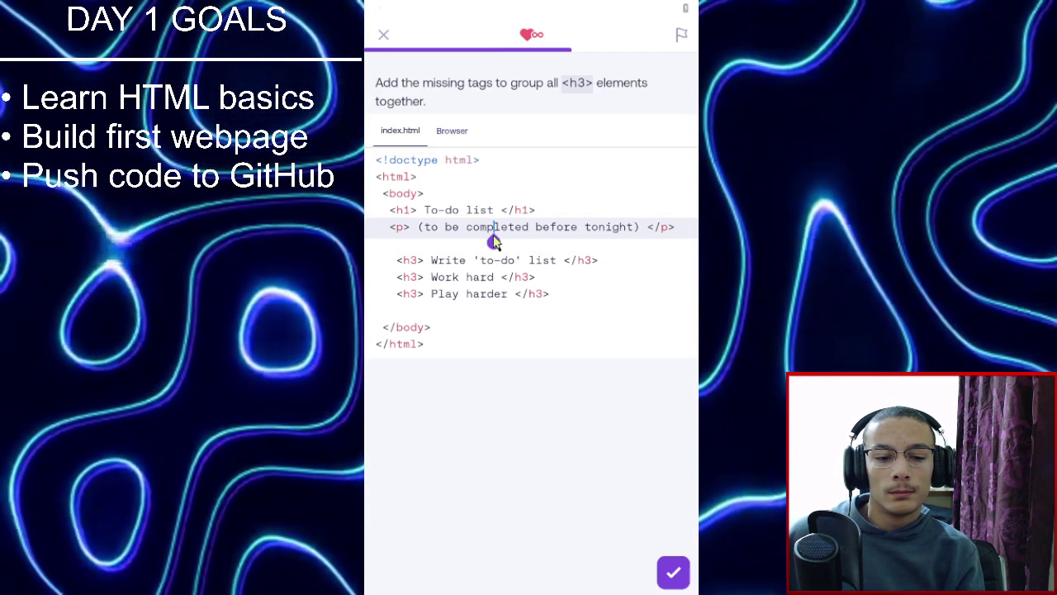
{"action": "left_click", "coordinate": [558, 260]}
{"action": "left_click", "coordinate": [558, 244]}
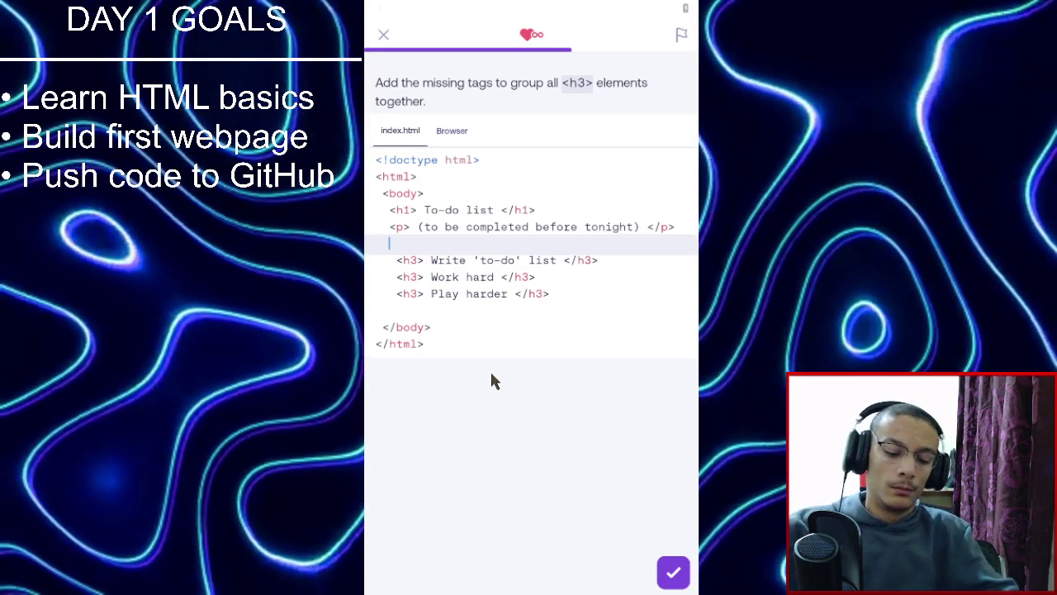
{"action": "type", "text": "<div>"}
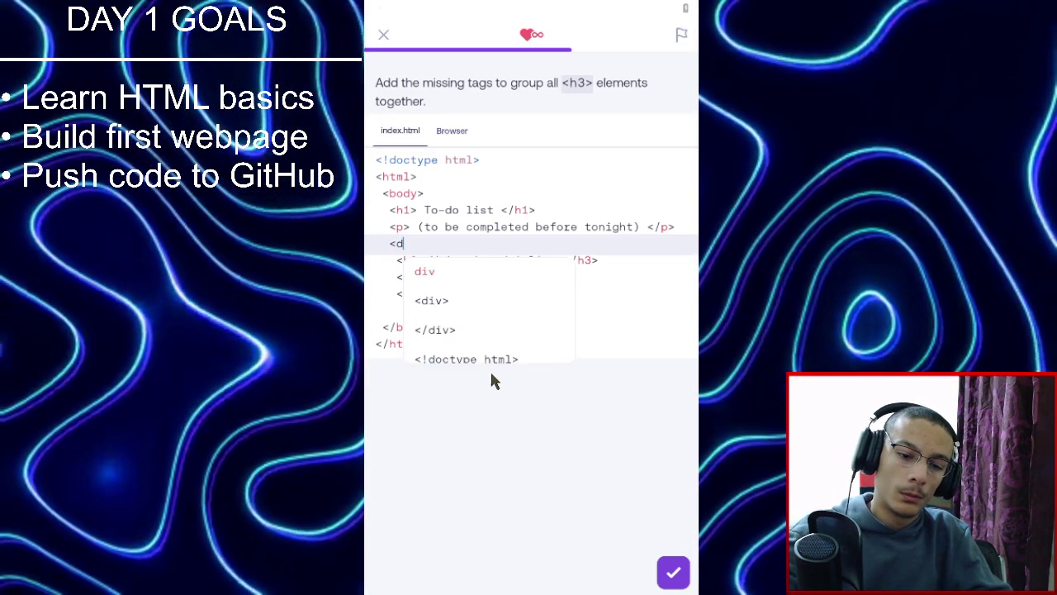
{"action": "key", "text": "Down"}
{"action": "key", "text": "Down"}
{"action": "key", "text": "Down"}
{"action": "key", "text": "Down"}
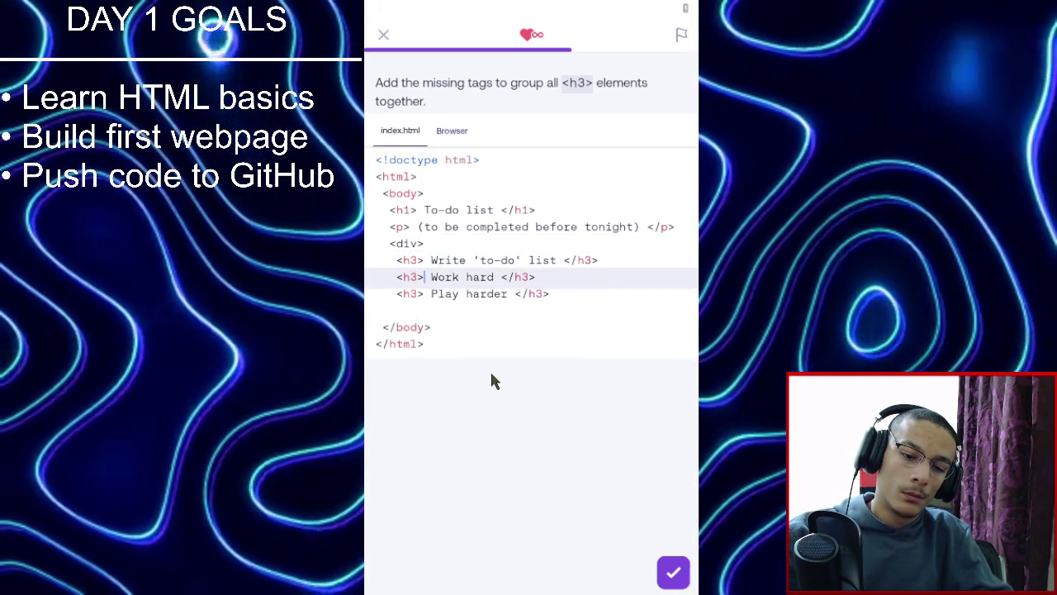
{"action": "type", "text": "</div>"}
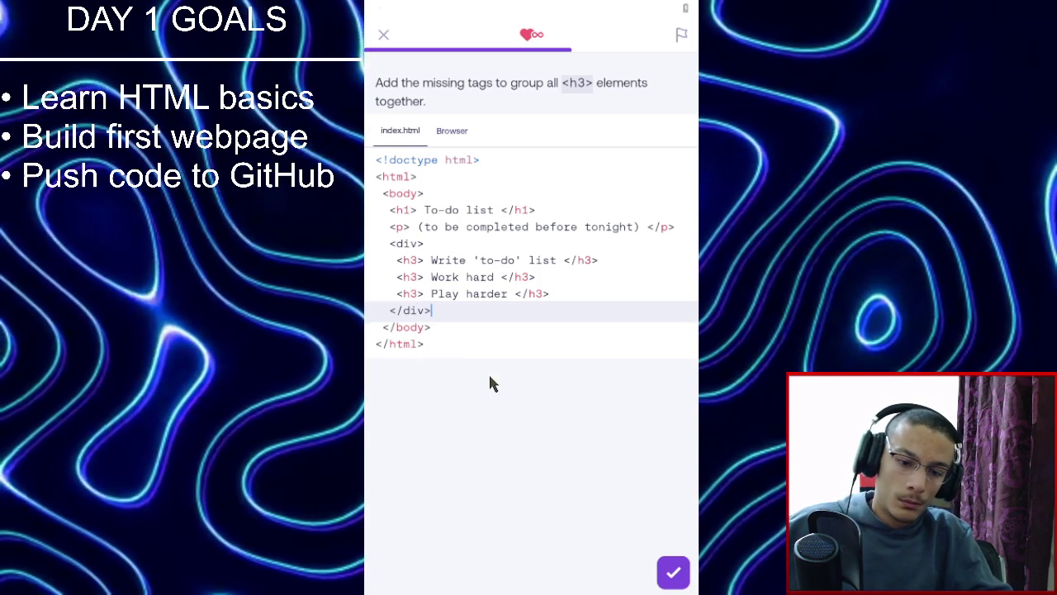
{"action": "left_click", "coordinate": [673, 573]}
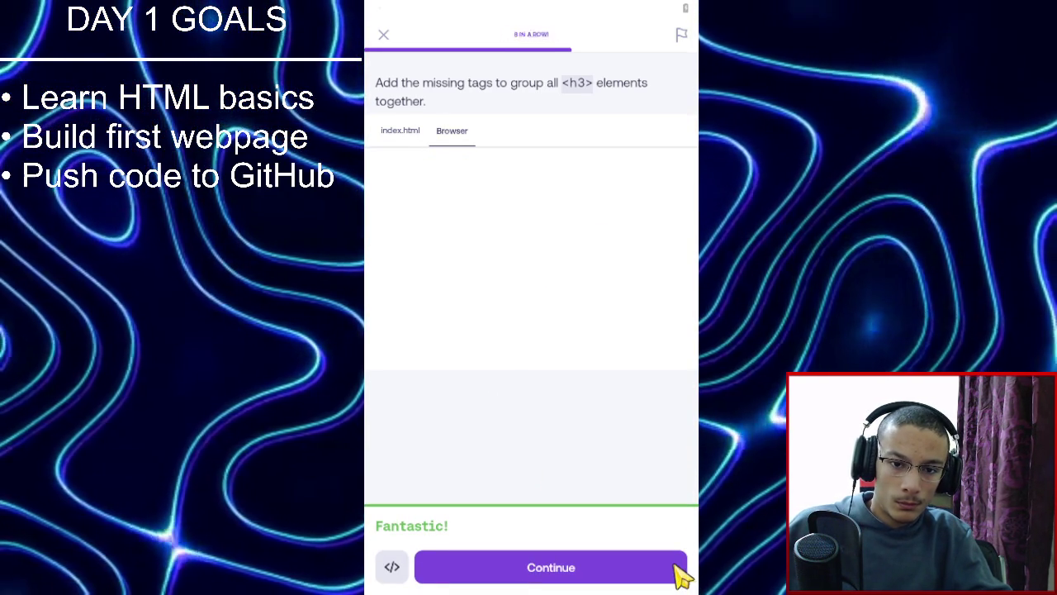
{"action": "left_click", "coordinate": [657, 579]}
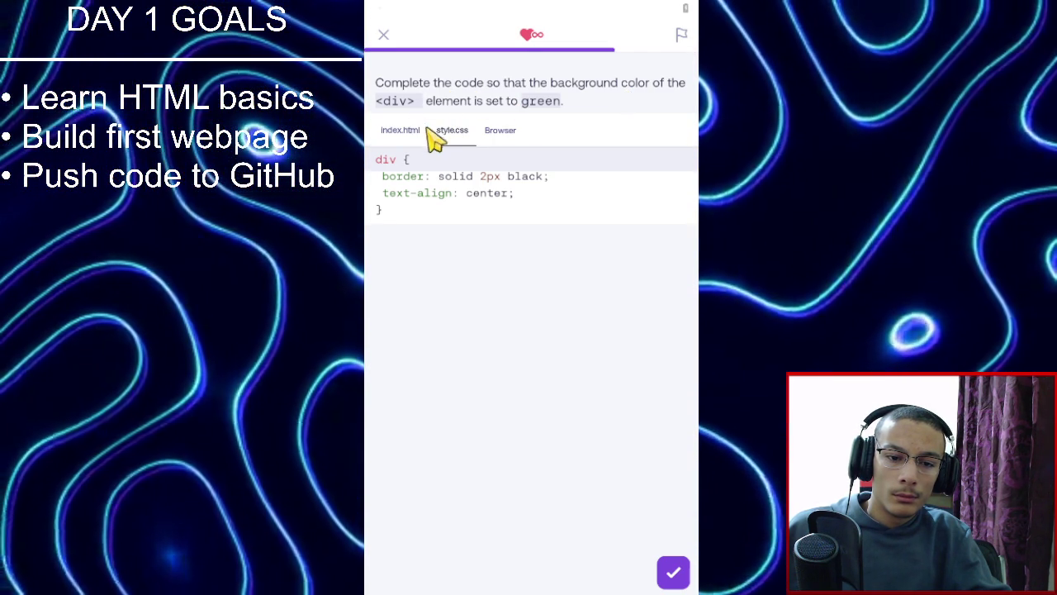
Add 'background-color: green;' on a new line after text-align in the div rule.
{"action": "left_click", "coordinate": [532, 193]}
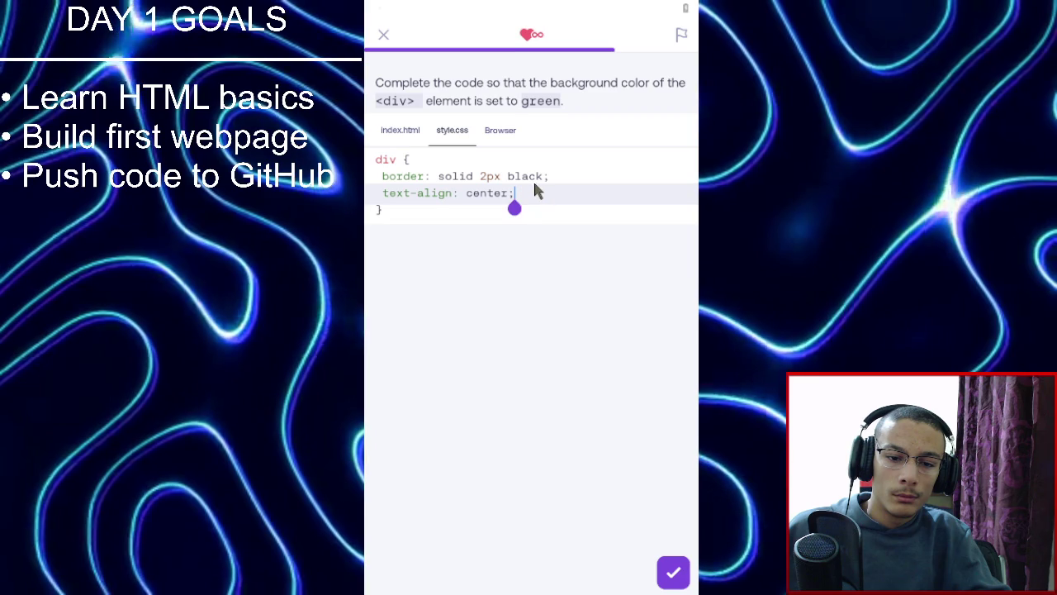
{"action": "key", "text": "Return"}
{"action": "type", "text": "back"}
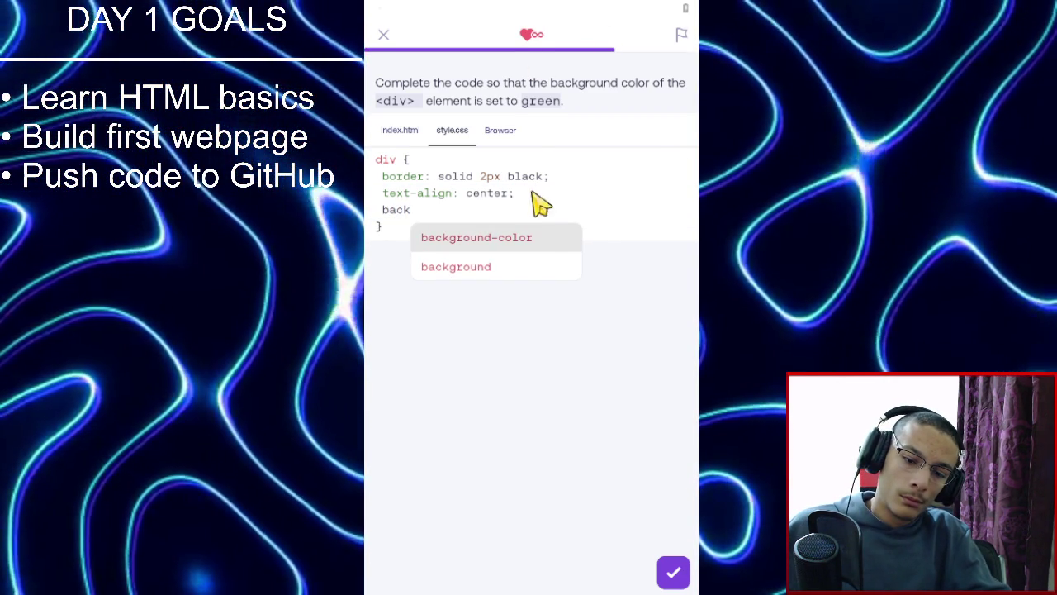
{"action": "left_click", "coordinate": [529, 237]}
{"action": "type", "text": "green;"}
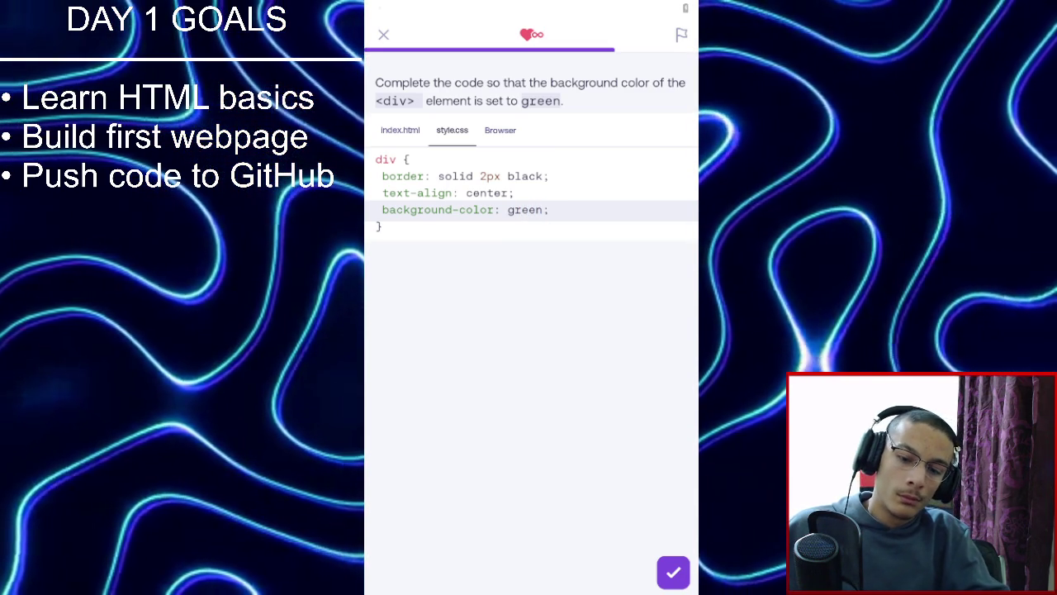
Check the code, view the green section in the preview, and continue to the next exercise.
{"action": "left_click", "coordinate": [674, 578]}
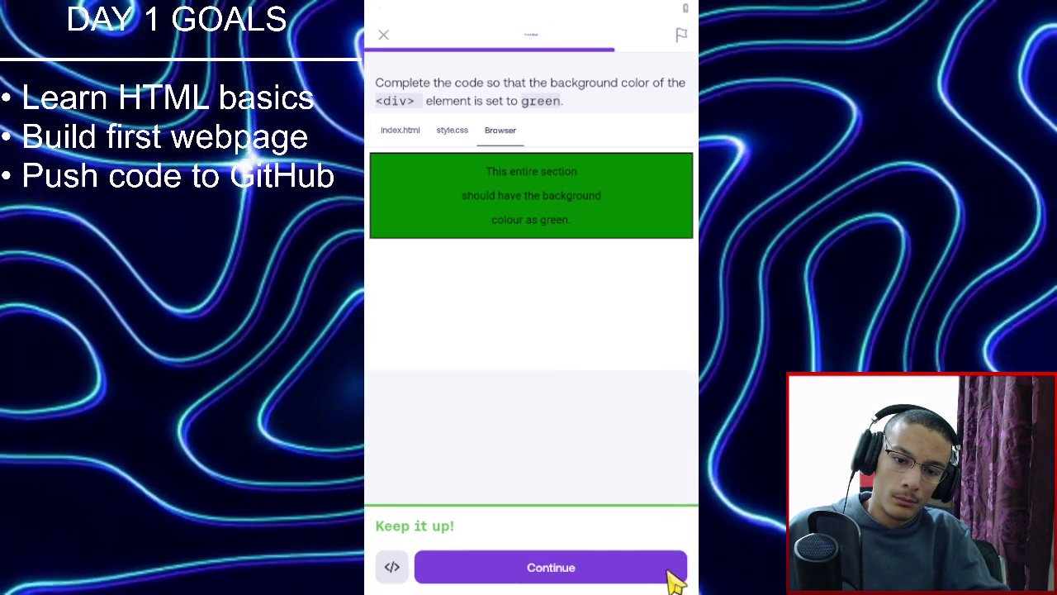
{"action": "left_click_drag", "start_coordinate": [489, 177], "coordinate": [562, 221]}
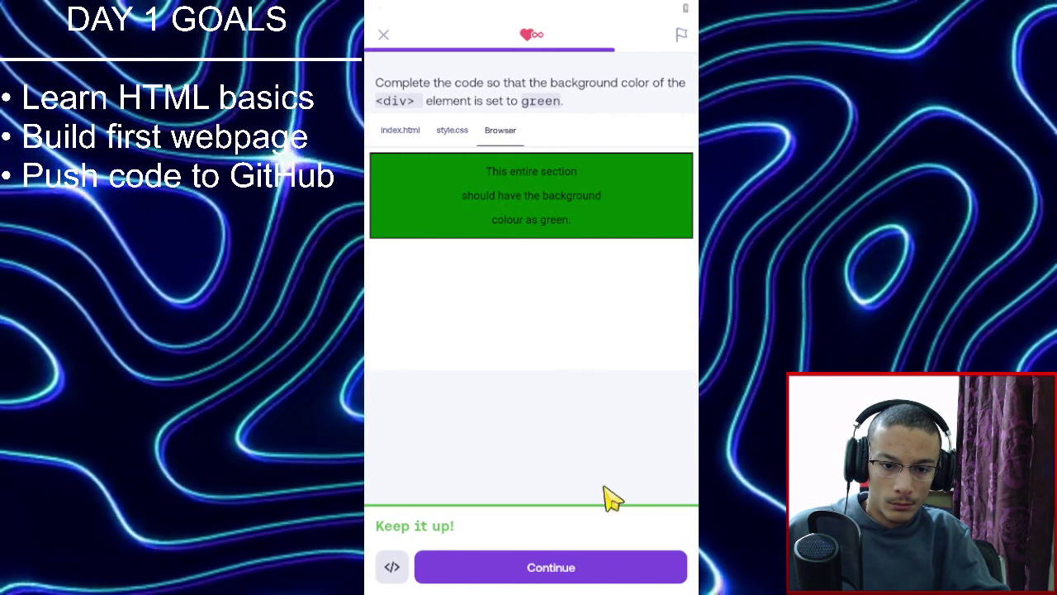
{"action": "left_click", "coordinate": [631, 569]}
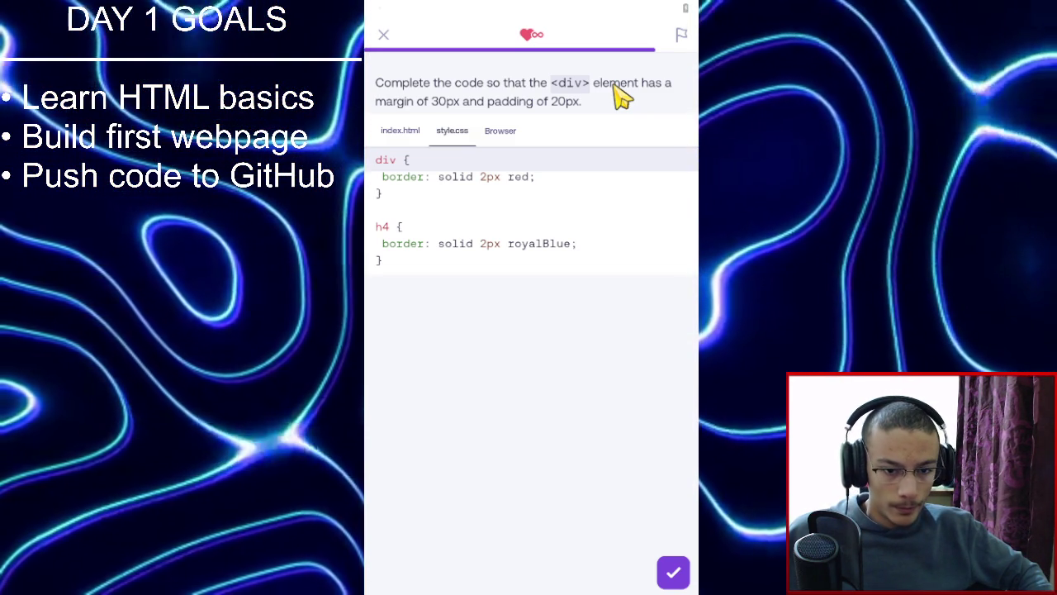
Begin a 'margin' declaration on a new line below 'border: solid 2px red;' in the div rule.
{"action": "left_click", "coordinate": [571, 191]}
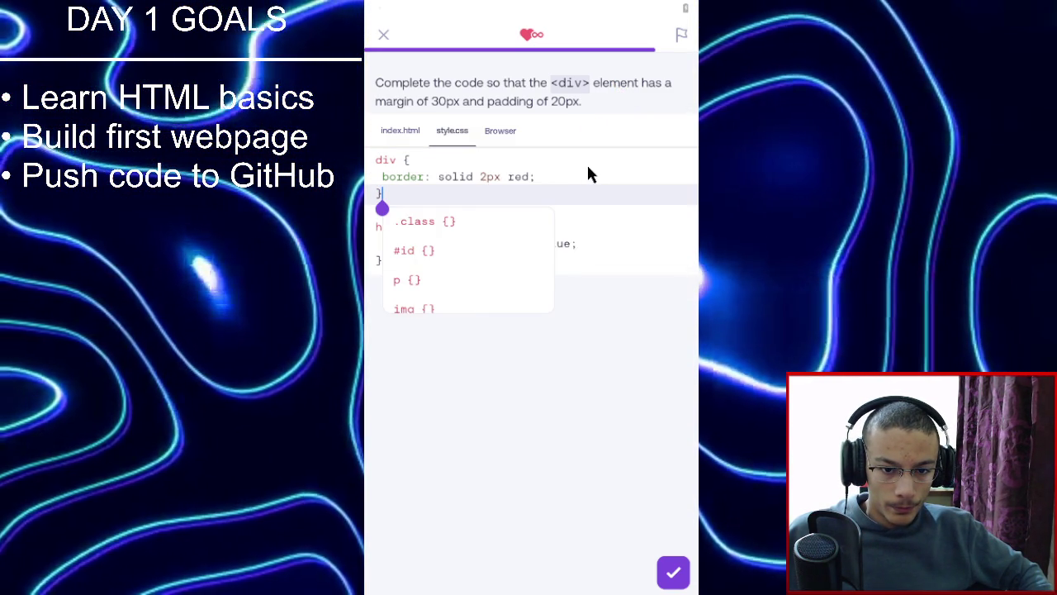
{"action": "left_click", "coordinate": [586, 176]}
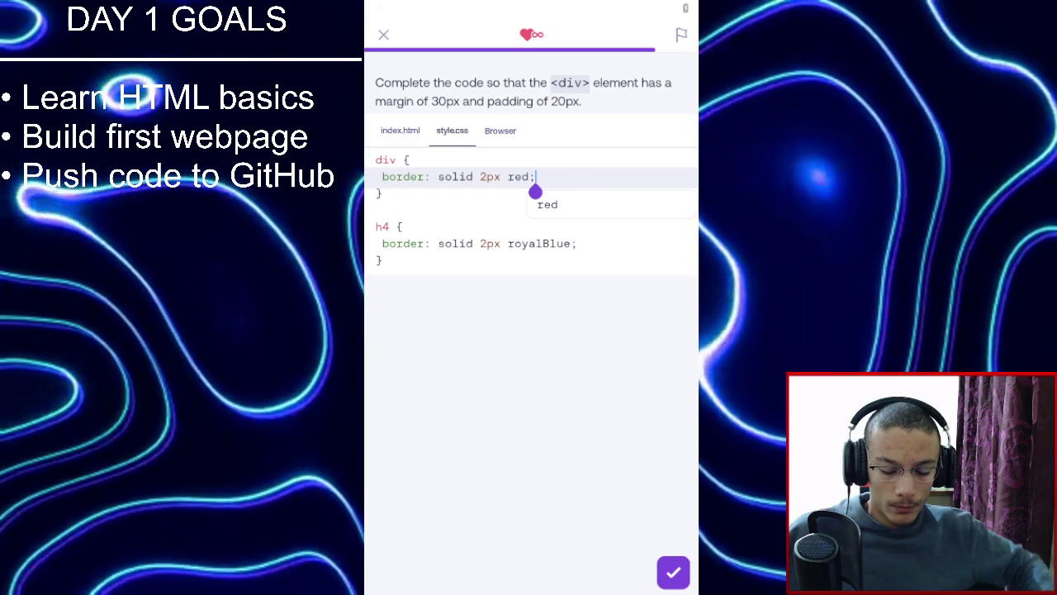
{"action": "key", "text": "Return"}
{"action": "type", "text": "mar"}
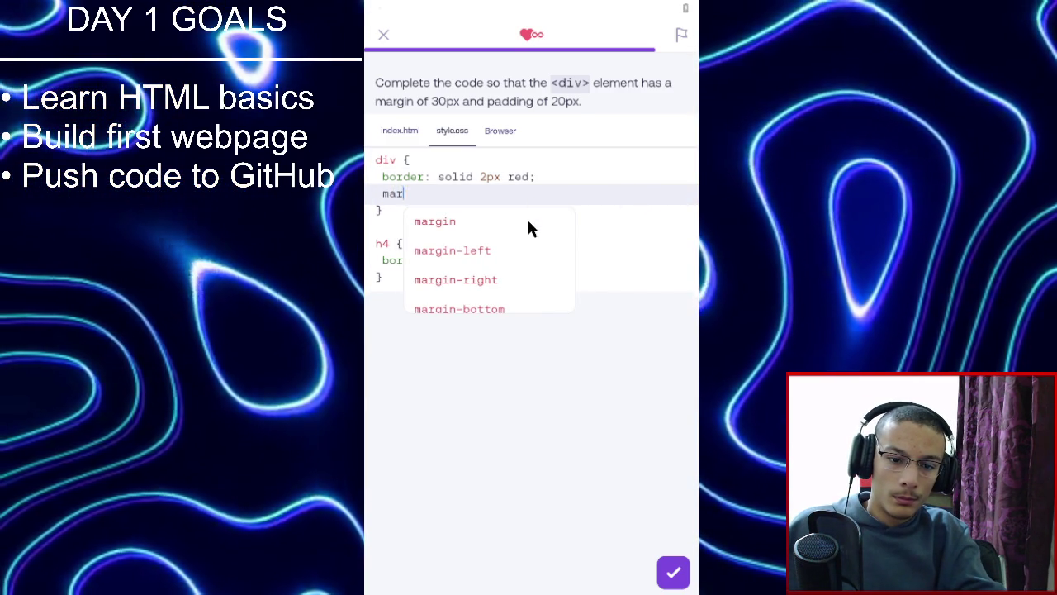
{"action": "left_click", "coordinate": [529, 223]}
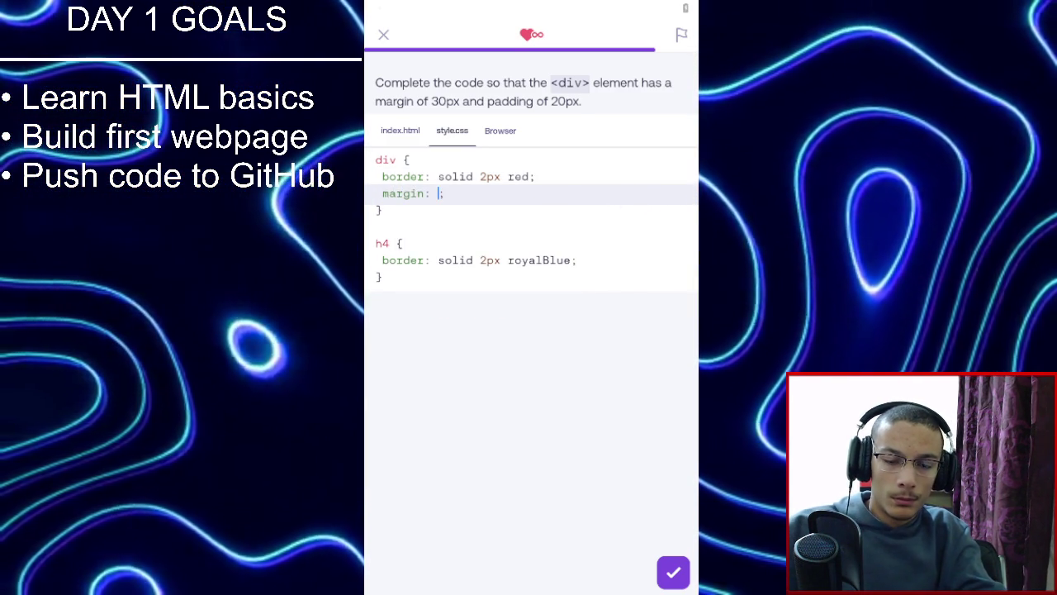
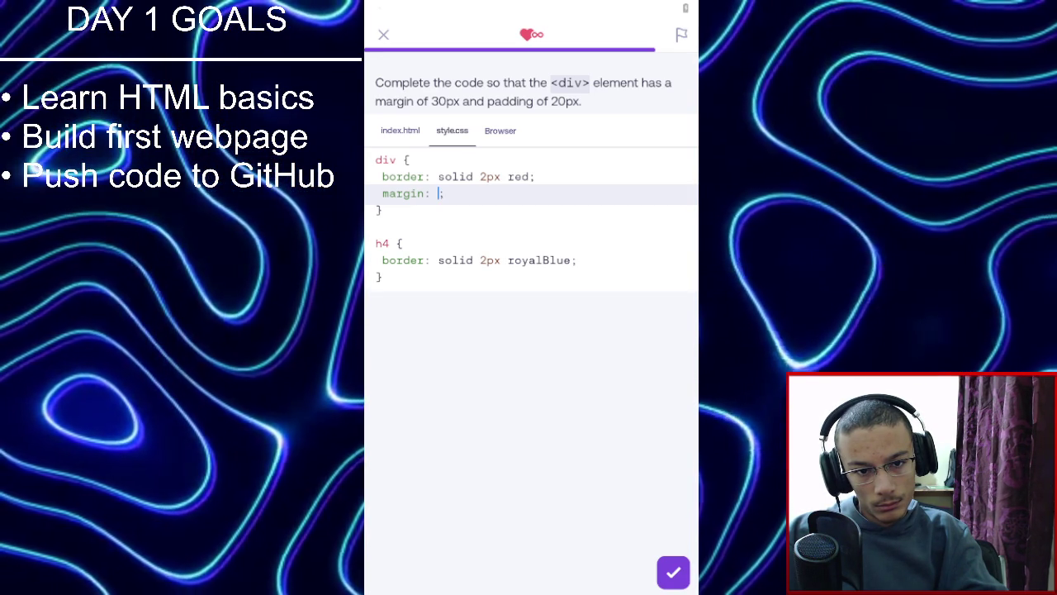
Give the div rule margin: 30px and padding: 20px.
{"action": "type", "text": "30"}
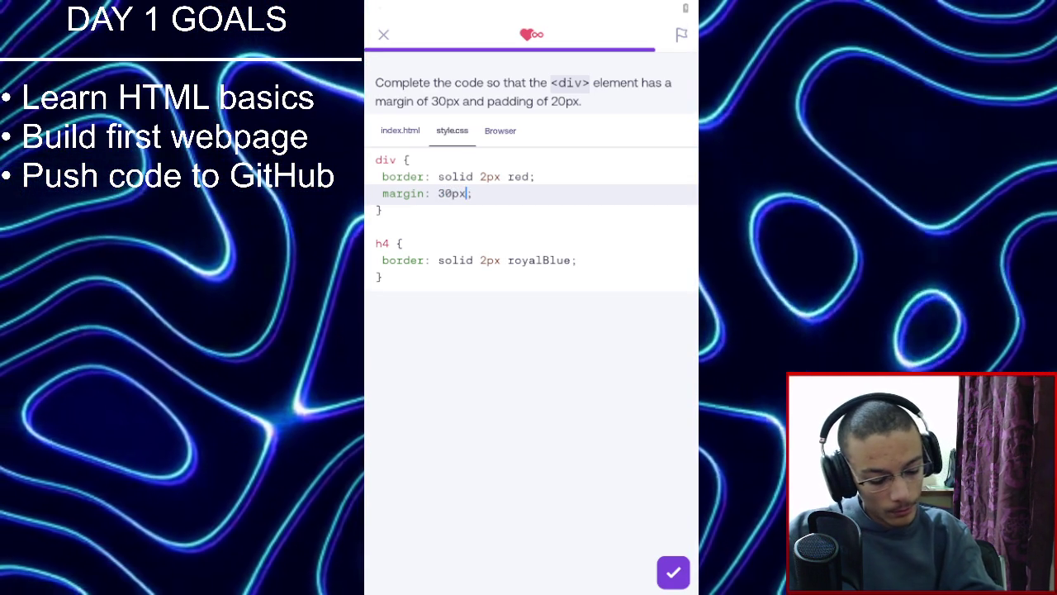
{"action": "left_click", "coordinate": [473, 194]}
{"action": "key", "text": "Return"}
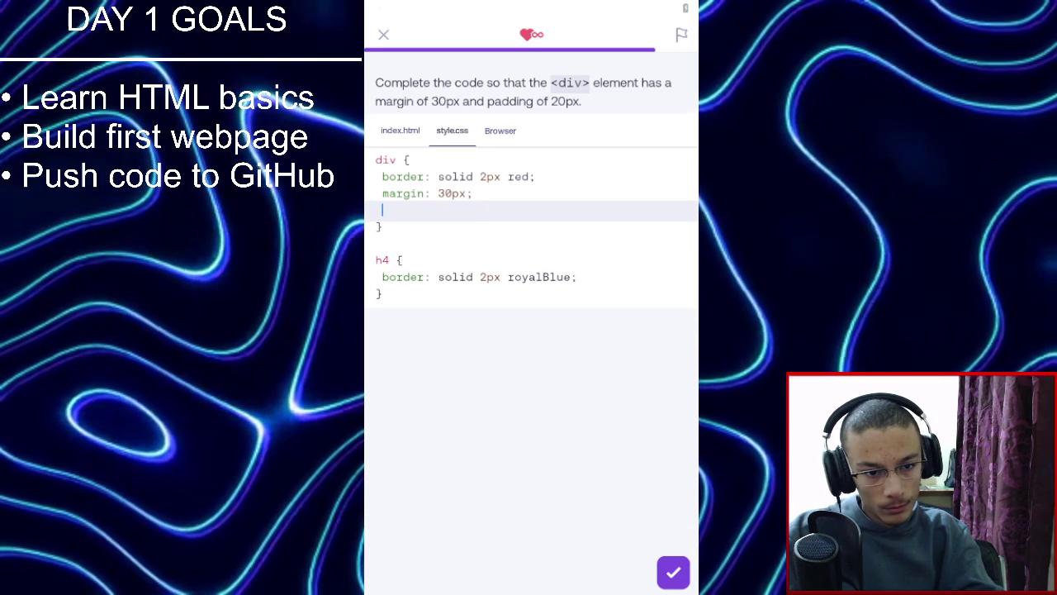
{"action": "type", "text": "padd"}
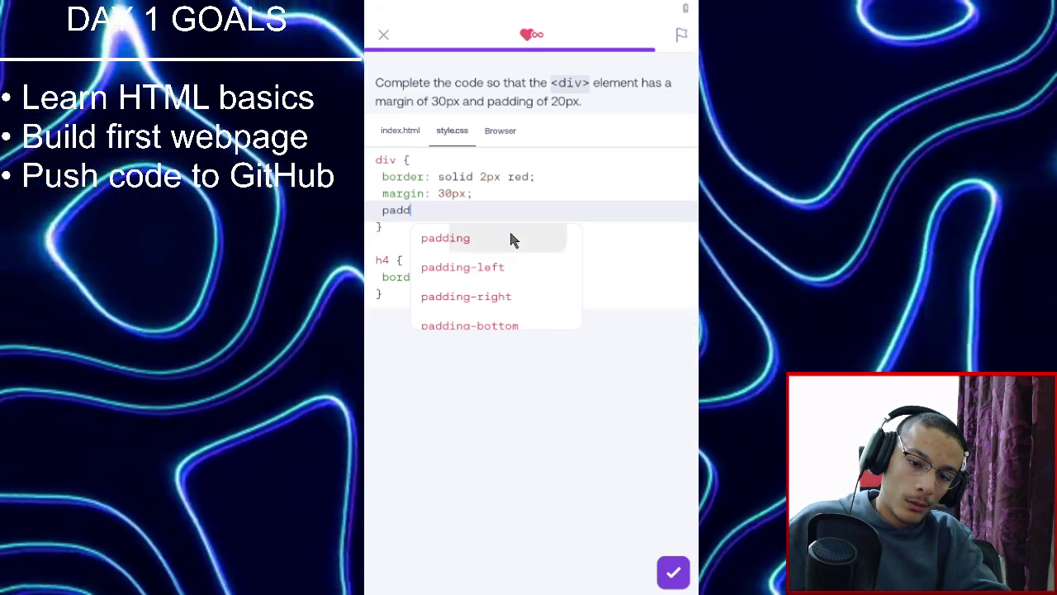
{"action": "left_click", "coordinate": [509, 235]}
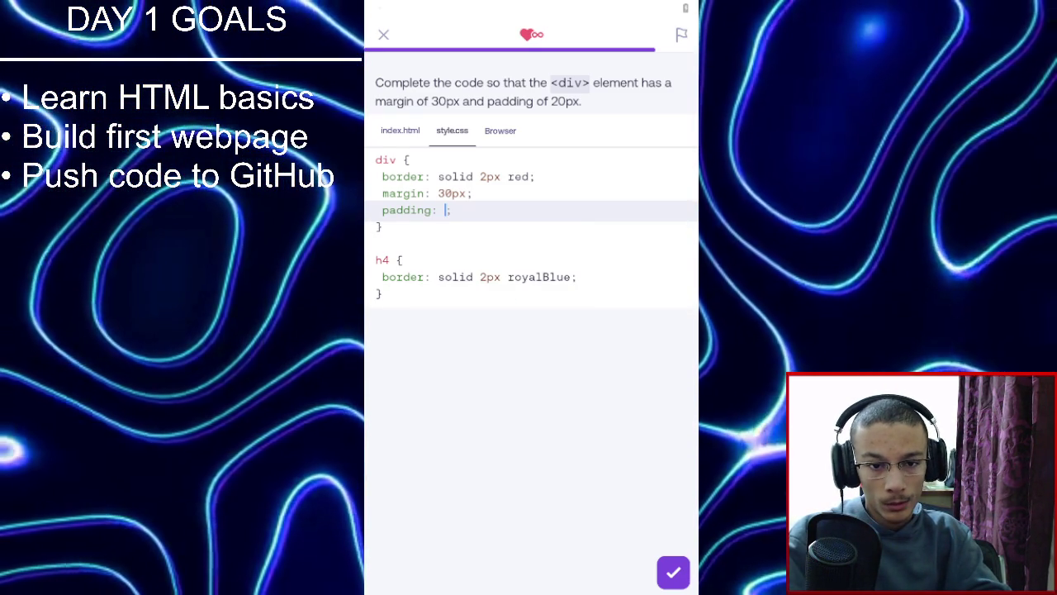
{"action": "type", "text": "20px"}
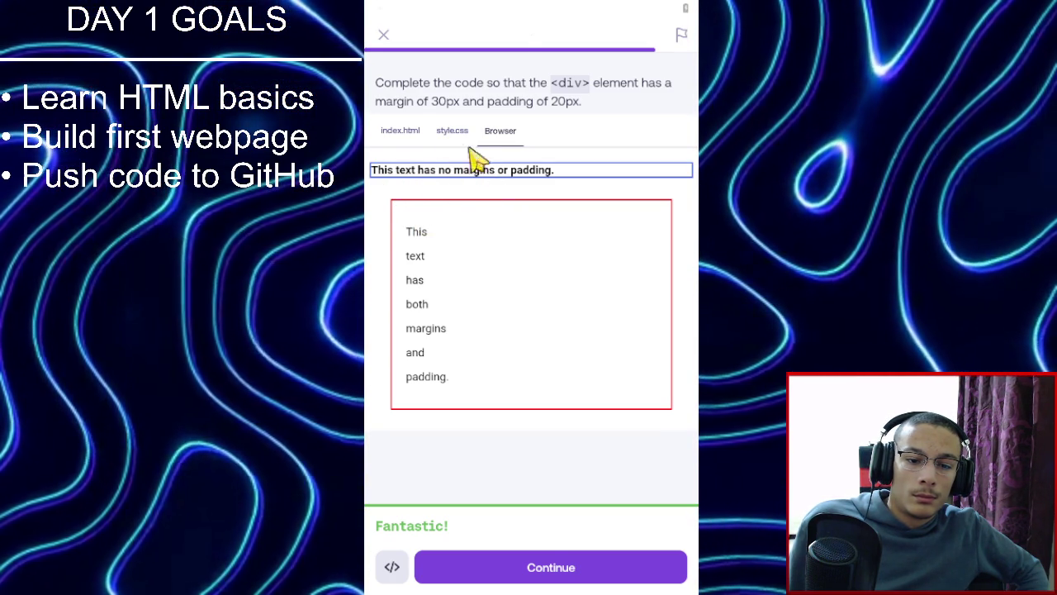
Compare the CSS code with the rendered preview, then finish the lesson.
{"action": "left_click", "coordinate": [439, 132]}
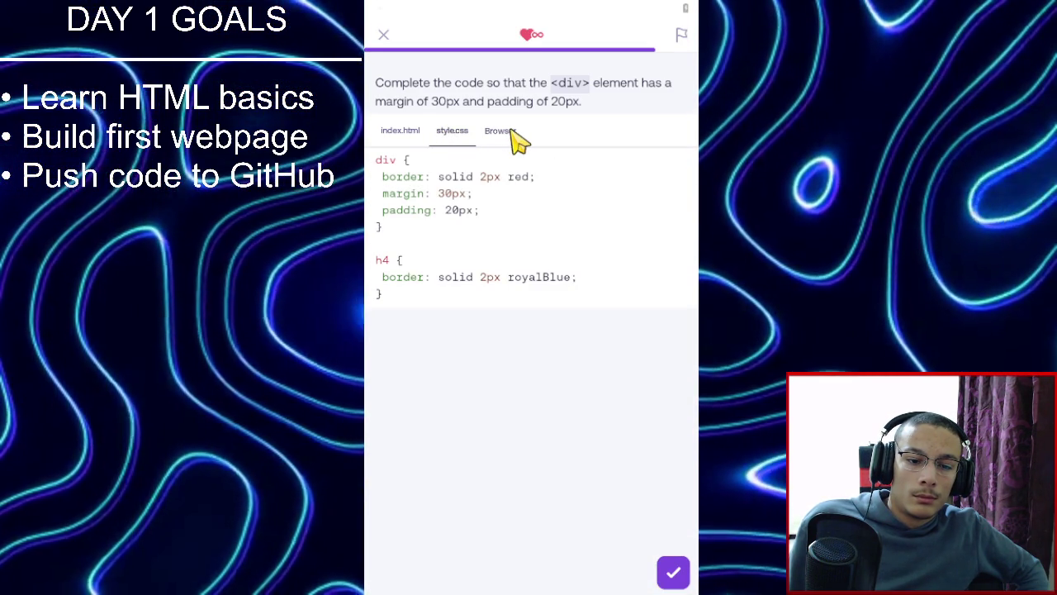
{"action": "left_click", "coordinate": [520, 132]}
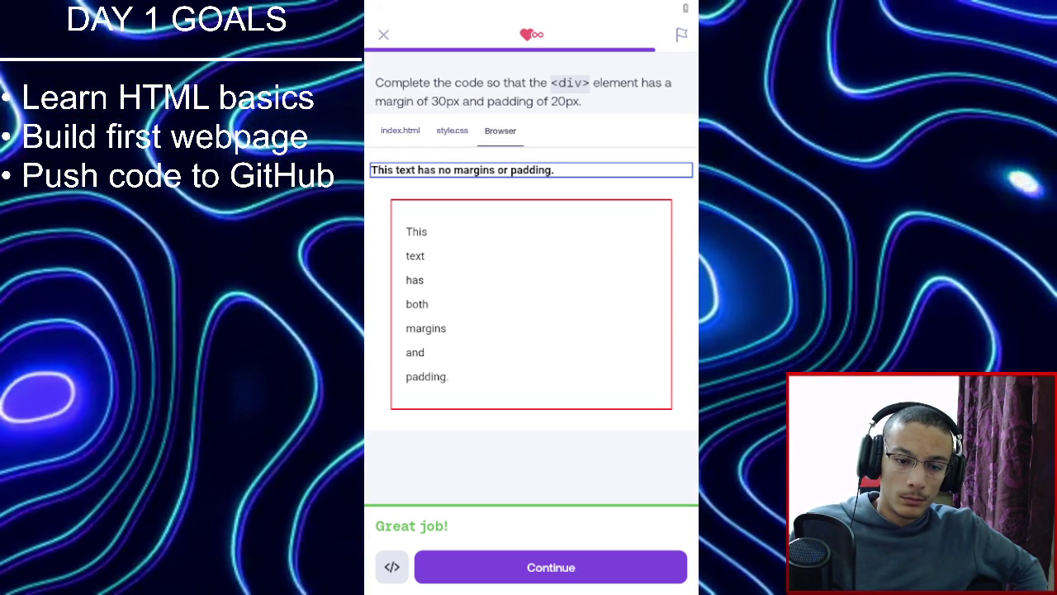
{"action": "left_click", "coordinate": [544, 577]}
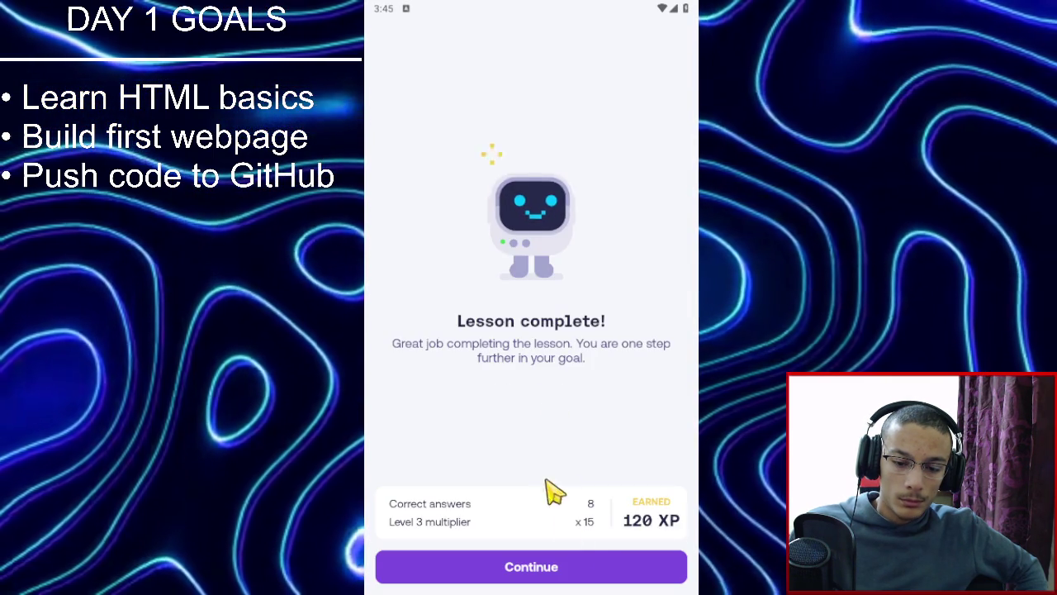
Skip past the results and league screens and keep practicing until the h3-to-div question appears.
{"action": "left_click", "coordinate": [578, 562]}
{"action": "left_click", "coordinate": [574, 566]}
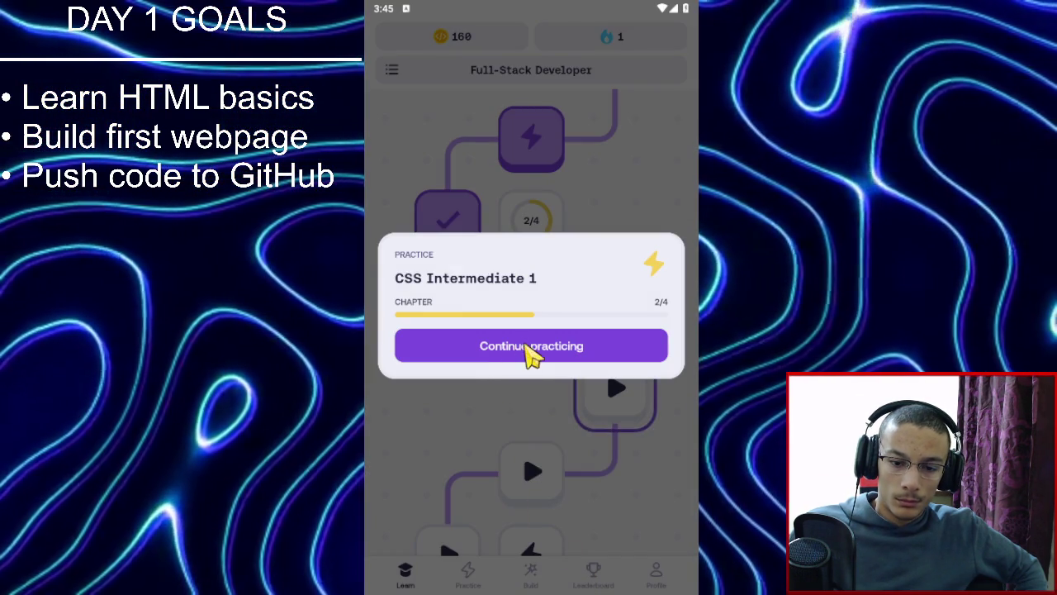
{"action": "left_click", "coordinate": [534, 350]}
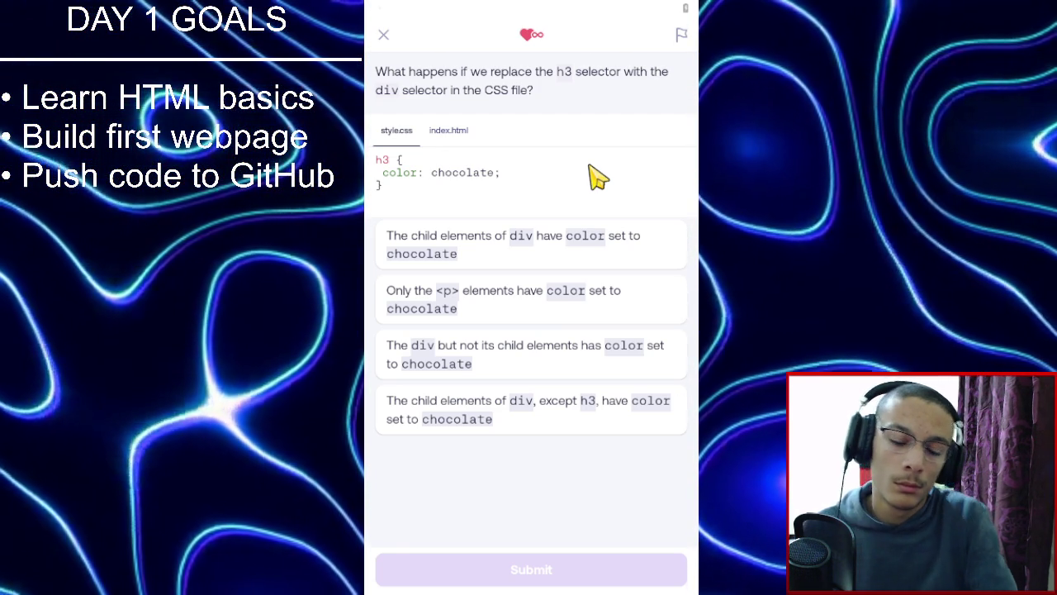
{"action": "left_click", "coordinate": [442, 132]}
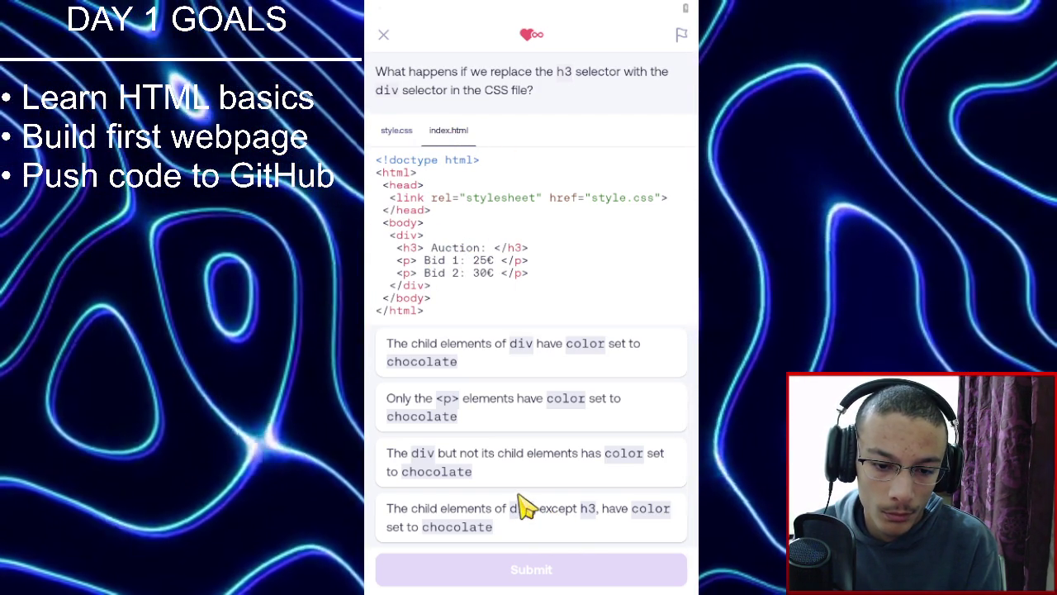
Check both code files, answer that the div's children turn chocolate, and continue.
{"action": "left_click", "coordinate": [405, 134]}
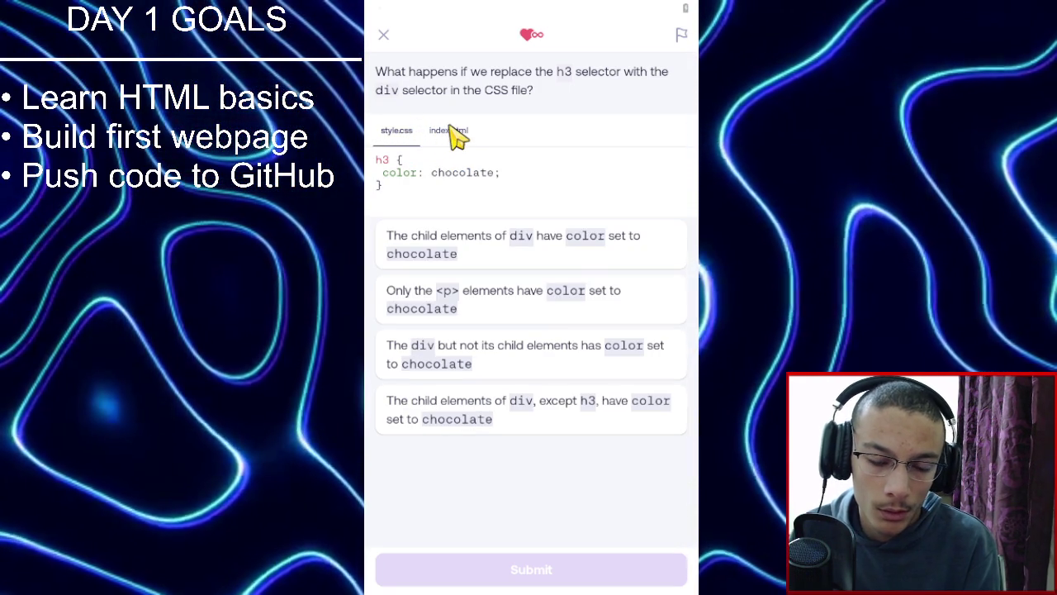
{"action": "left_click", "coordinate": [450, 132]}
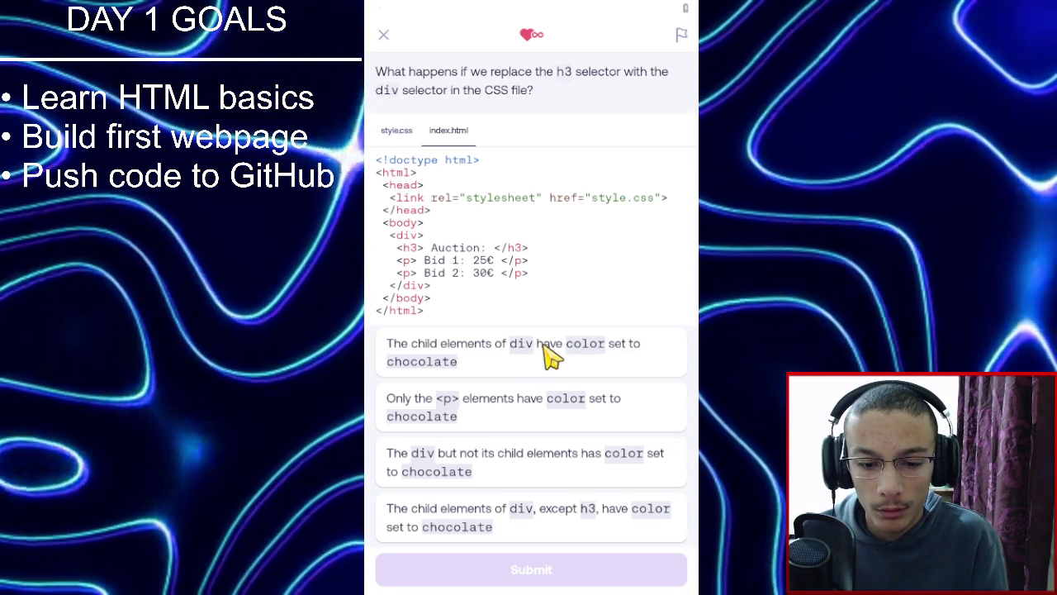
{"action": "left_click", "coordinate": [553, 357]}
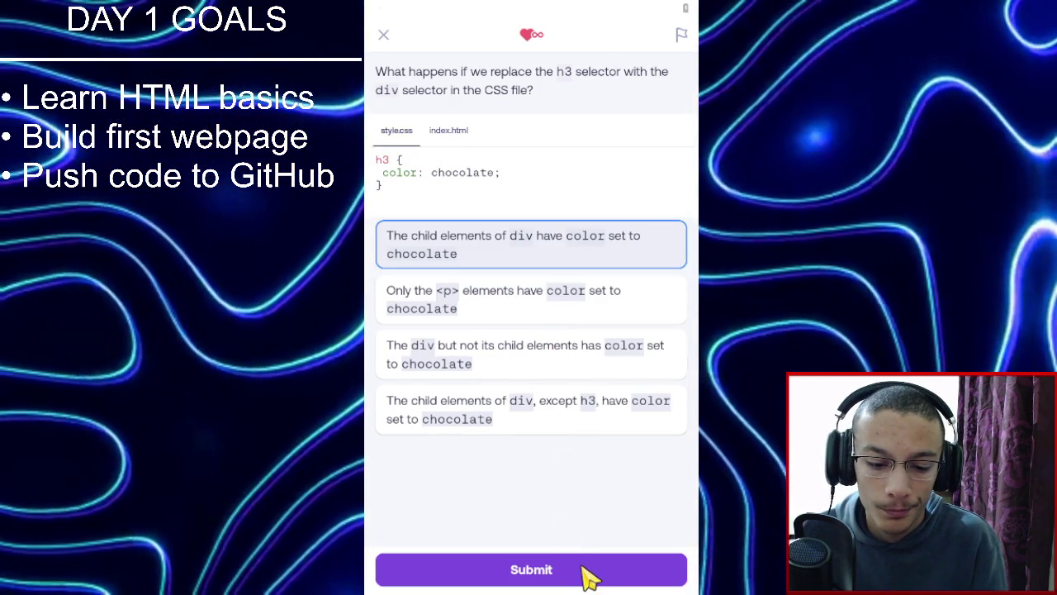
{"action": "left_click", "coordinate": [585, 574]}
{"action": "left_click", "coordinate": [584, 574]}
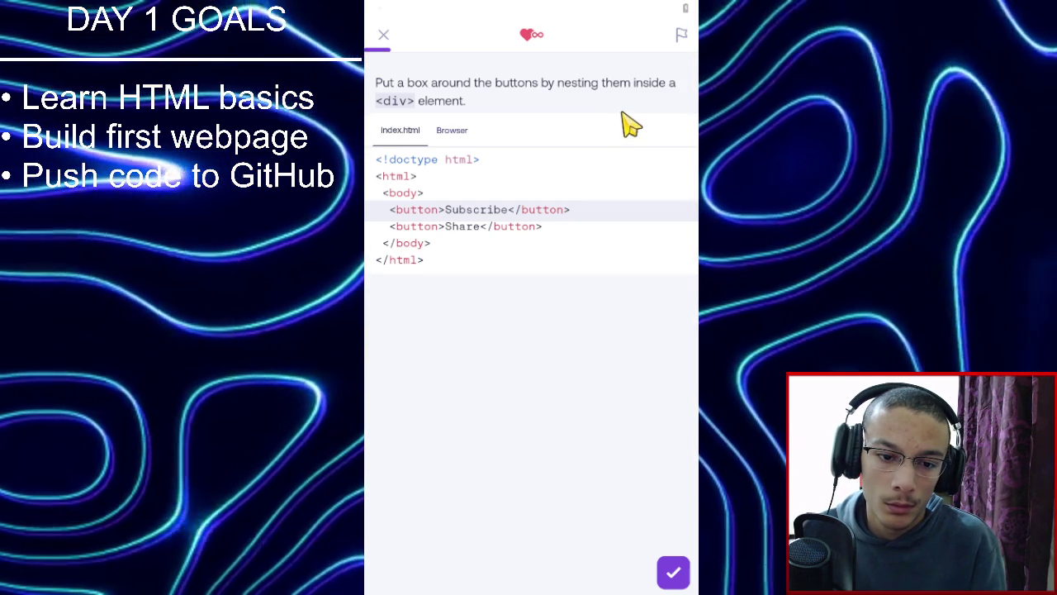
Insert an opening <div> tag on a new line right after <body>.
{"action": "left_click", "coordinate": [532, 205]}
{"action": "left_click", "coordinate": [526, 181]}
{"action": "left_click", "coordinate": [530, 185]}
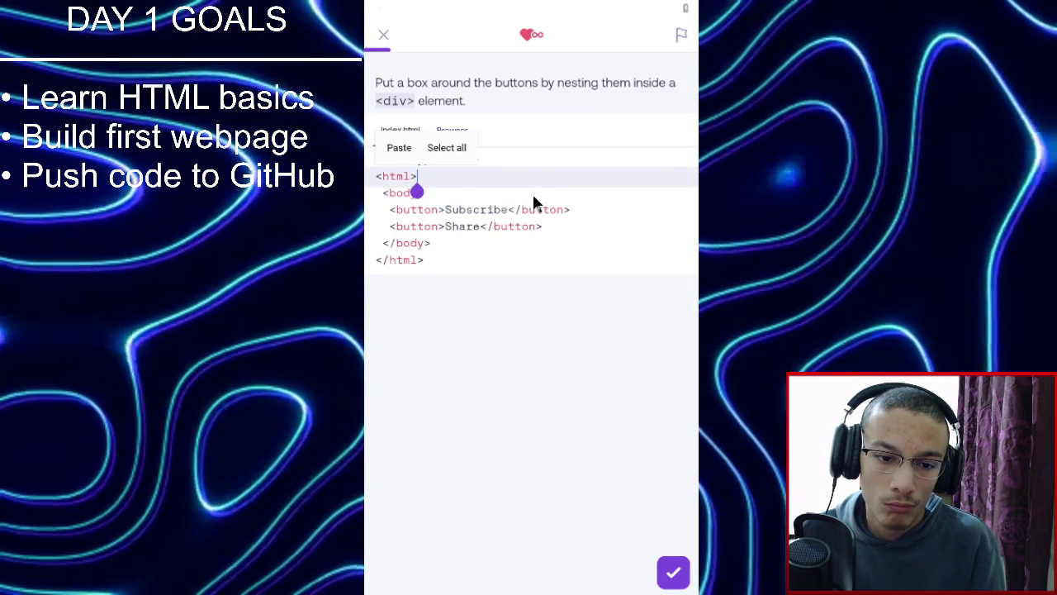
{"action": "left_click", "coordinate": [532, 193]}
{"action": "key", "text": "Return"}
{"action": "type", "text": "<"}
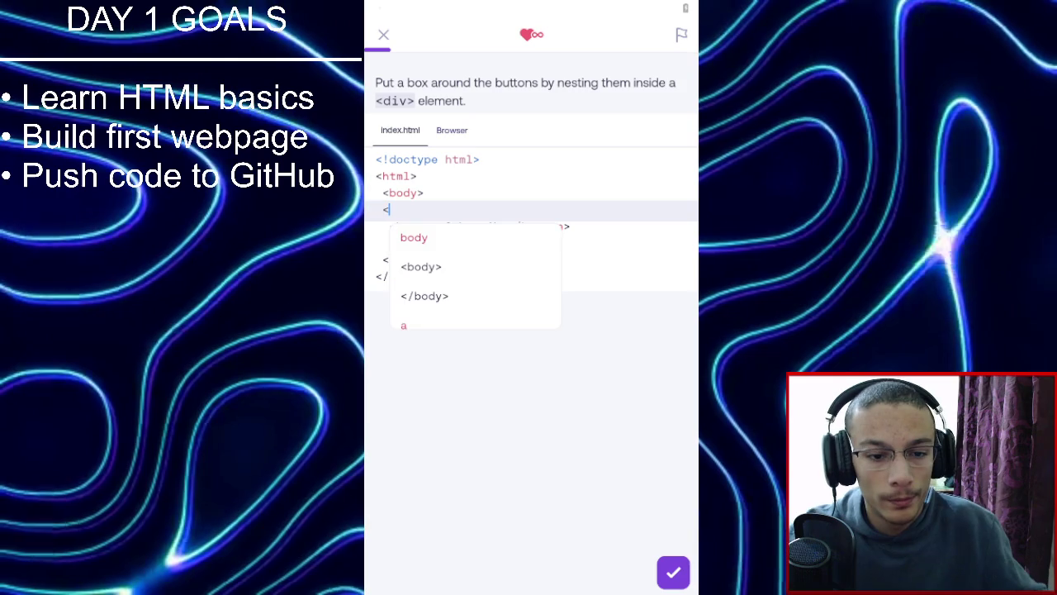
{"action": "type", "text": "d"}
{"action": "type", "text": ">"}
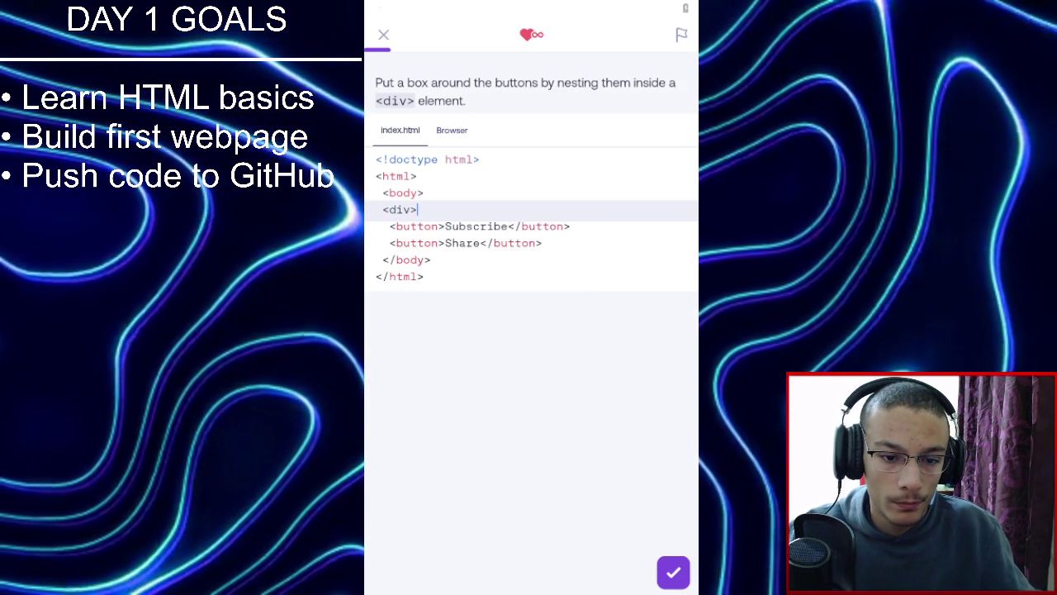
Add the closing </div> after the Share button, pass the check, and continue.
{"action": "key", "text": "Down"}
{"action": "key", "text": "Down"}
{"action": "key", "text": "Down"}
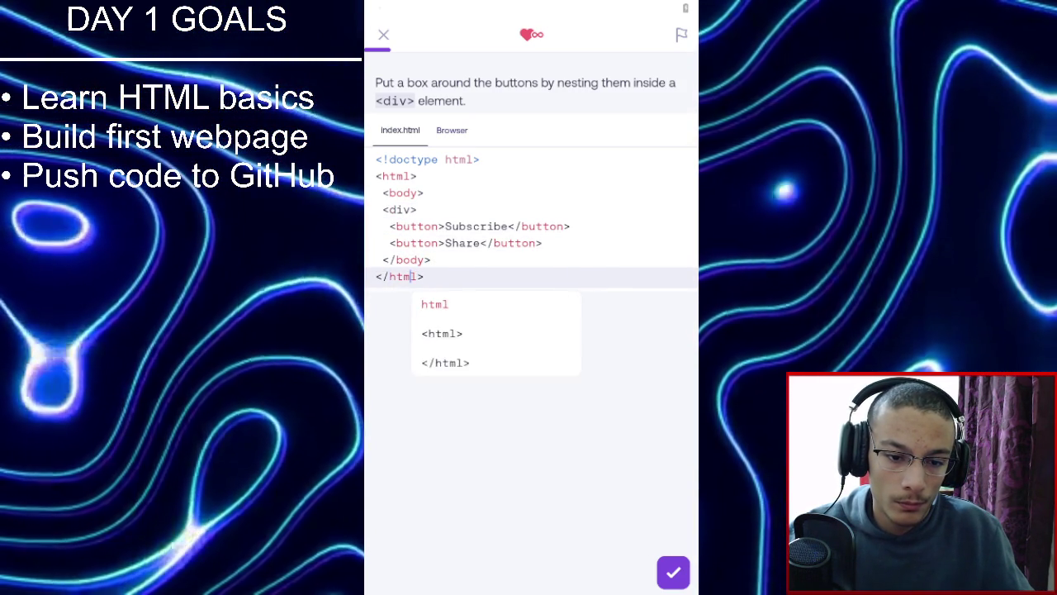
{"action": "left_click", "coordinate": [396, 260]}
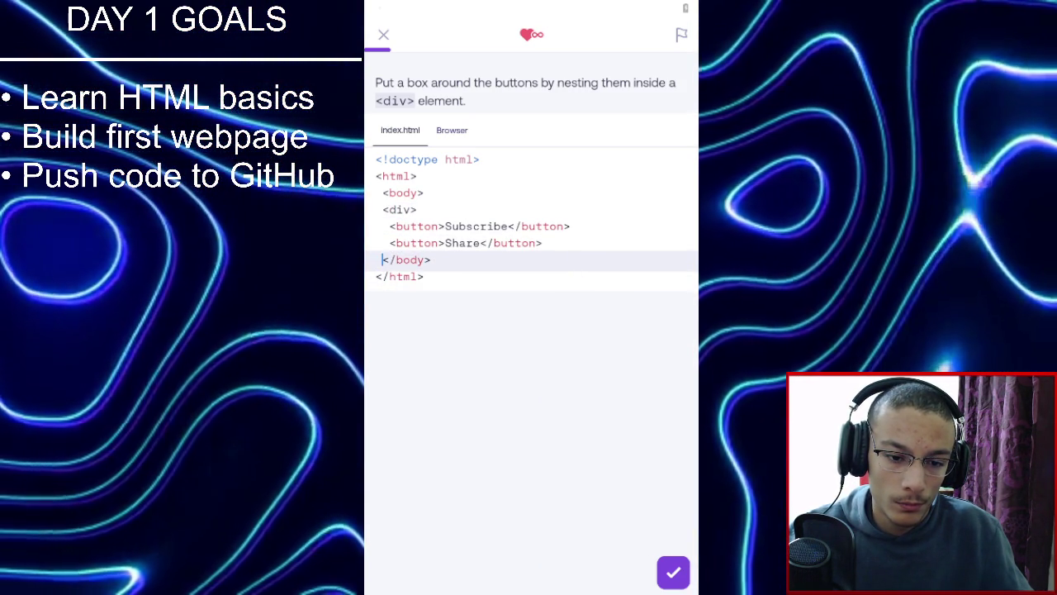
{"action": "left_click", "coordinate": [543, 243]}
{"action": "key", "text": "Return"}
{"action": "type", "text": "</div"}
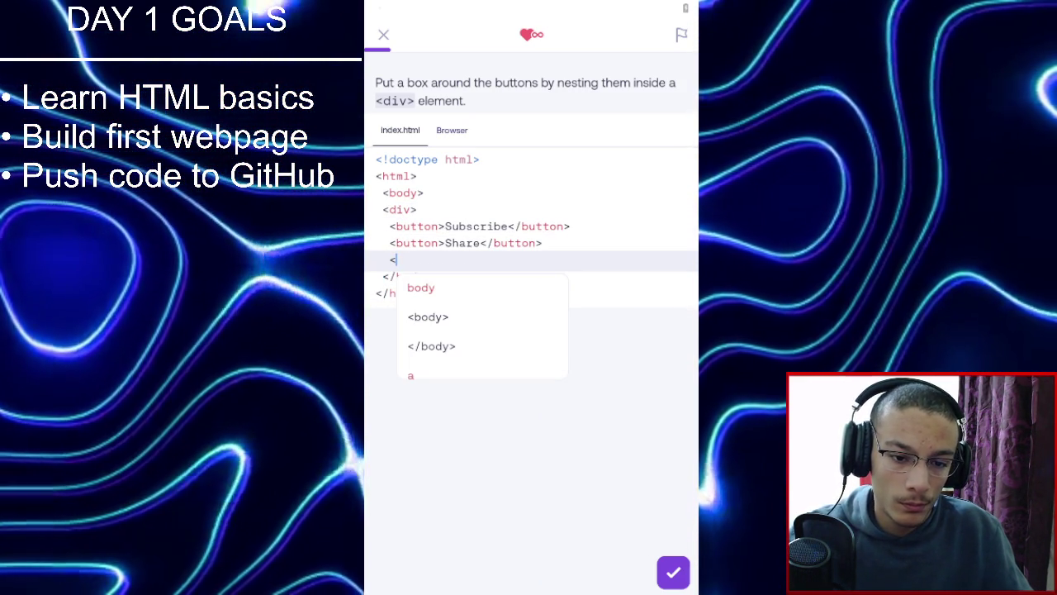
{"action": "left_click", "coordinate": [548, 346]}
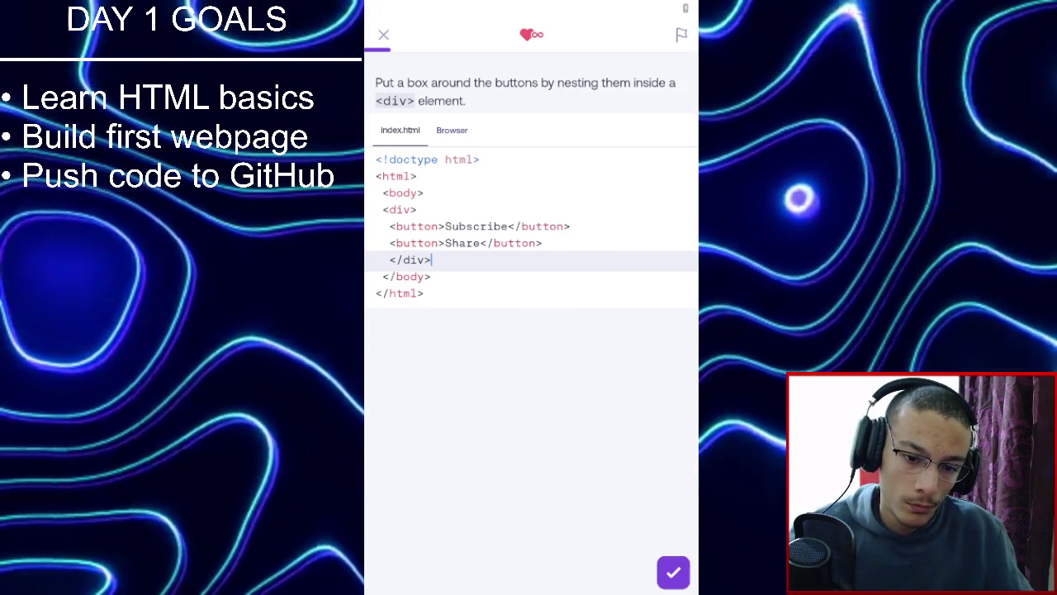
{"action": "left_click", "coordinate": [673, 572]}
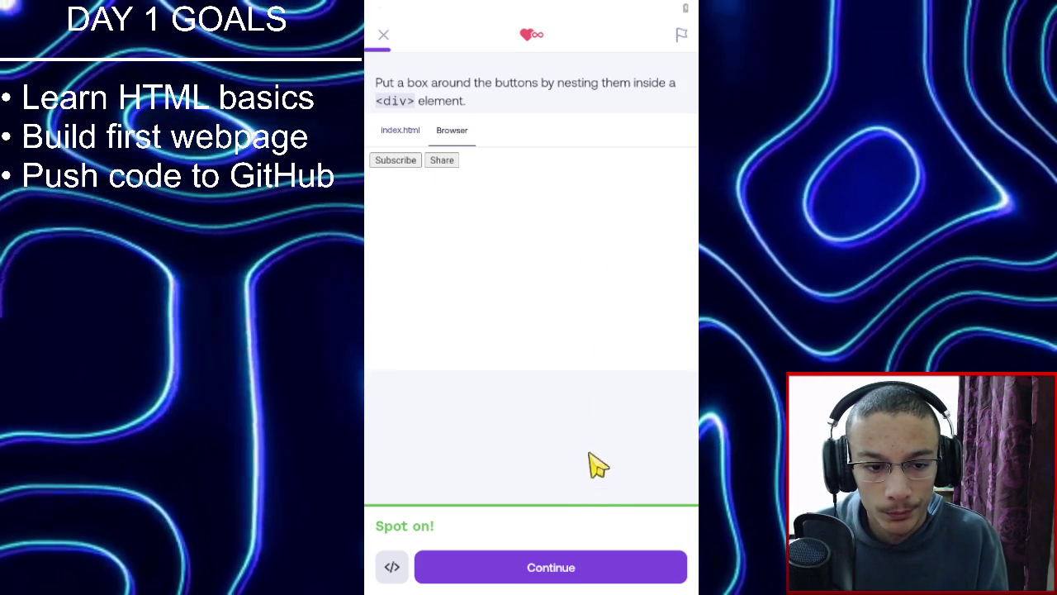
{"action": "left_click", "coordinate": [625, 563]}
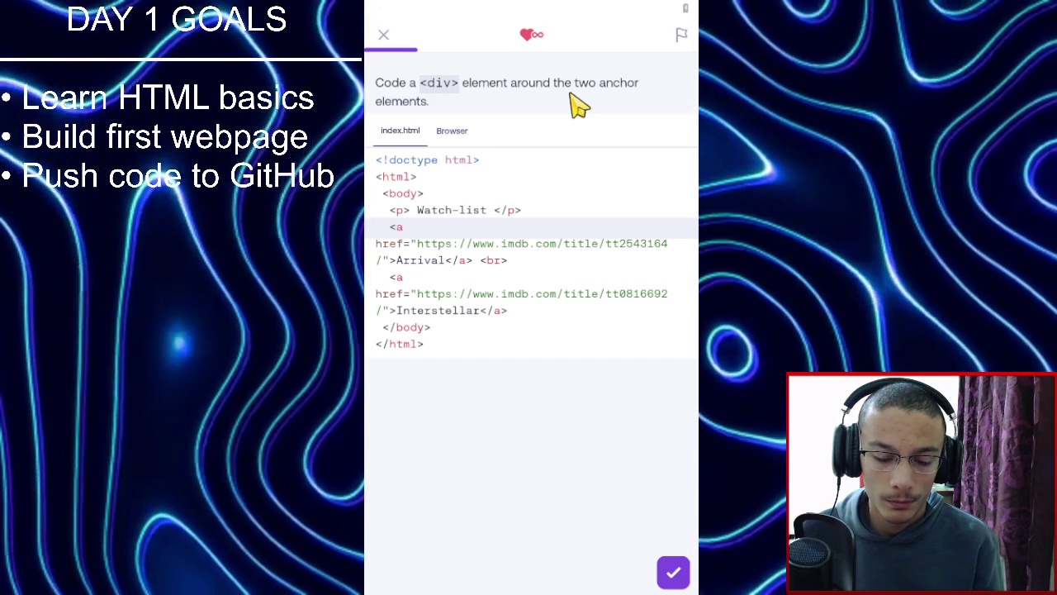
{"action": "left_click", "coordinate": [583, 203]}
Wrap the Arrival and Interstellar links in <div> and </div> tags and check.
{"action": "left_click", "coordinate": [576, 209]}
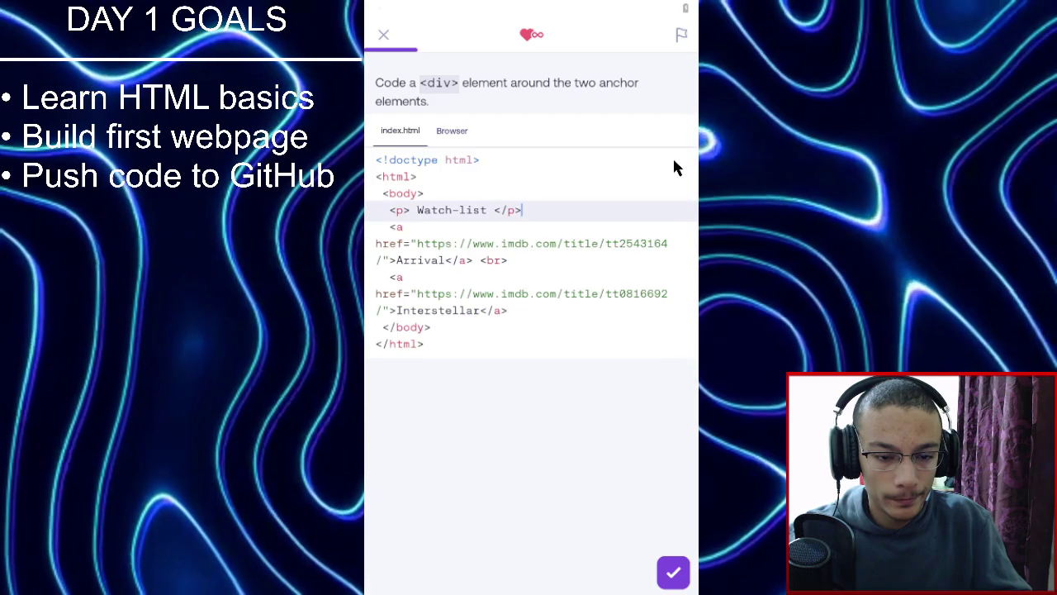
{"action": "key", "text": "Return"}
{"action": "type", "text": "<div>"}
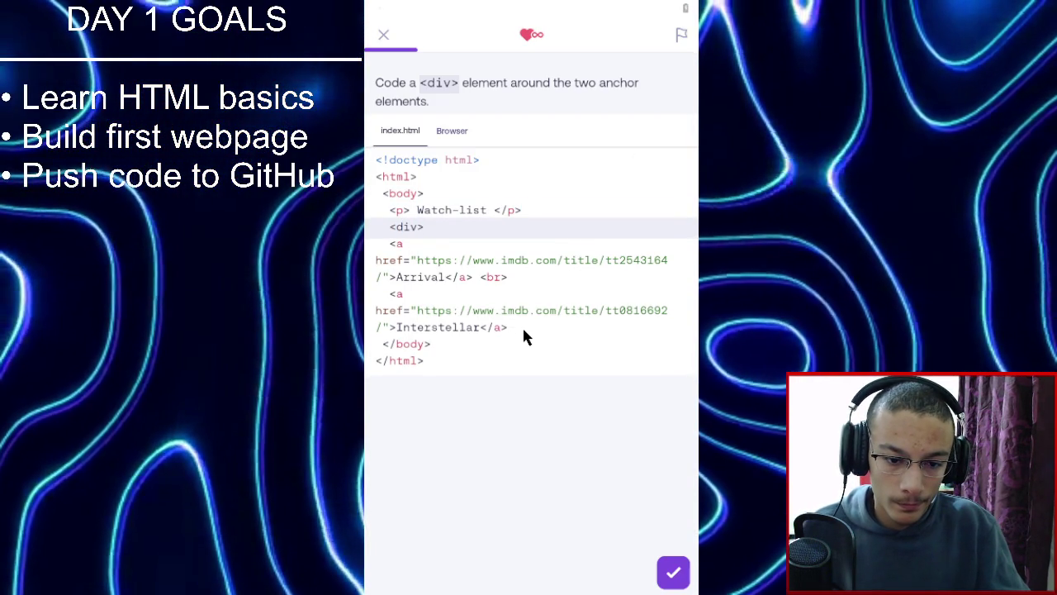
{"action": "left_click", "coordinate": [508, 338]}
{"action": "key", "text": "Return"}
{"action": "type", "text": "</div>"}
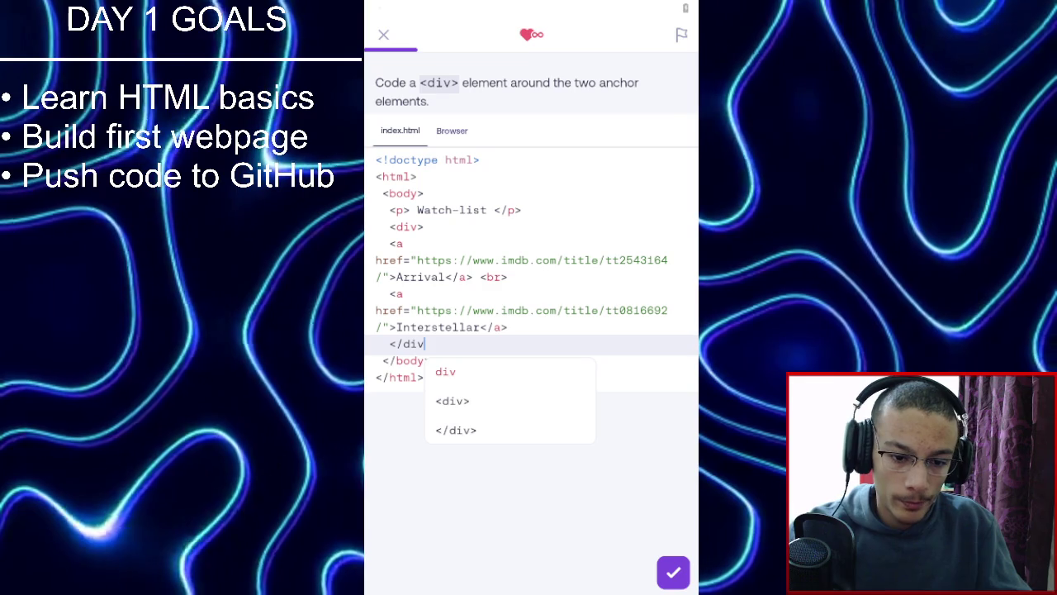
{"action": "left_click", "coordinate": [684, 579]}
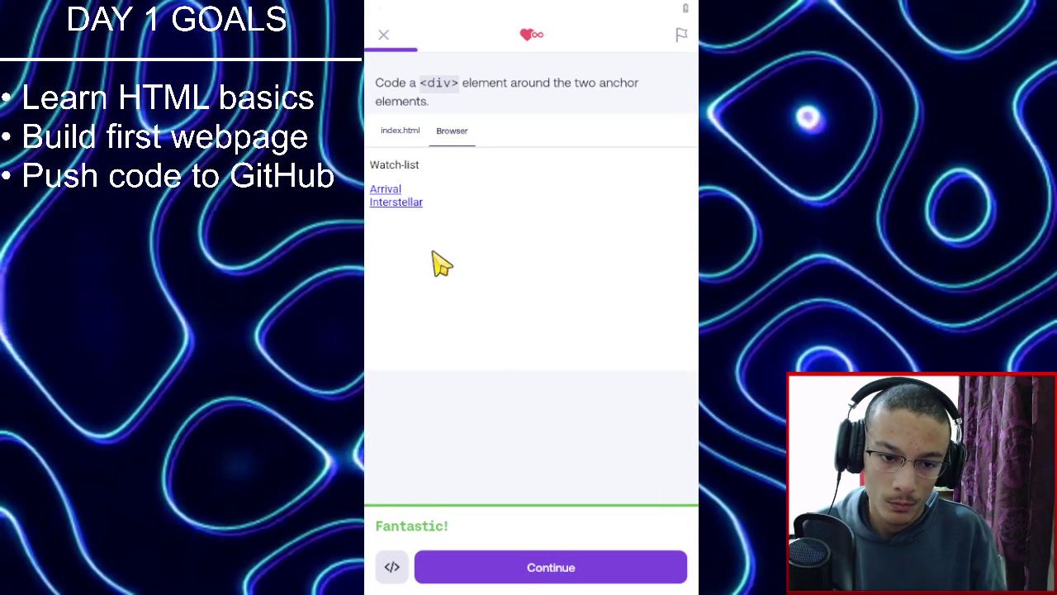
Test the Arrival link in the rendered Watch-list page, then pass the check and continue.
{"action": "left_click", "coordinate": [417, 132]}
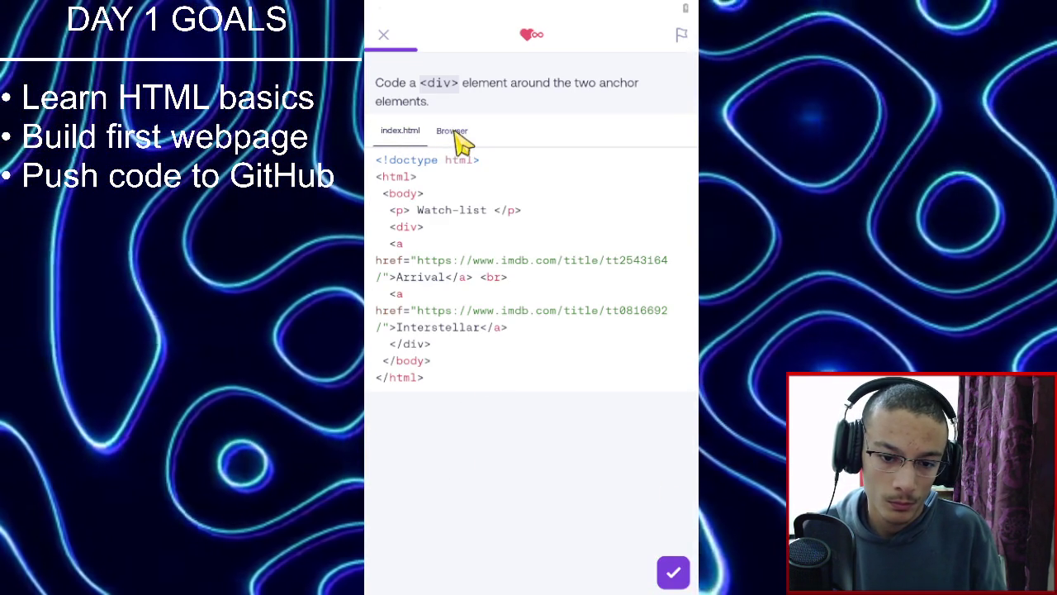
{"action": "left_click", "coordinate": [460, 132]}
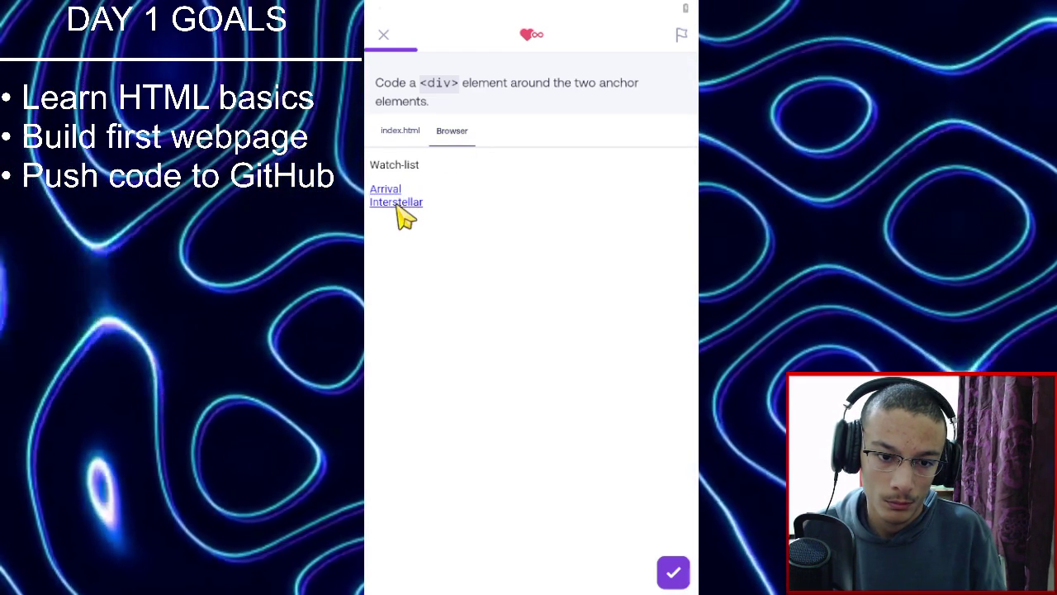
{"action": "left_click", "coordinate": [398, 205]}
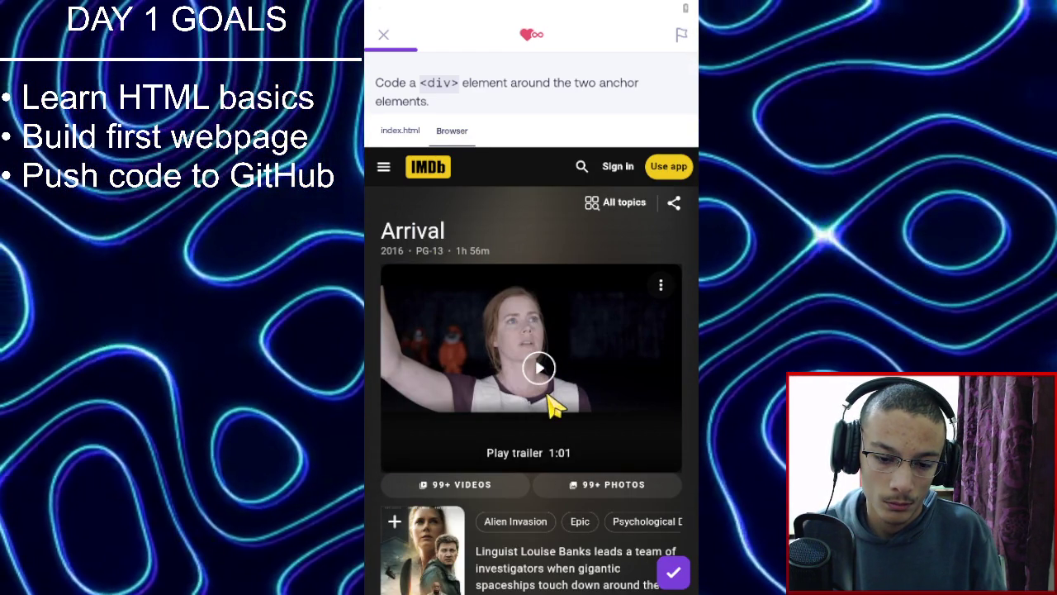
{"action": "scroll", "coordinate": [551, 372], "scroll_direction": "down", "scroll_amount": 2}
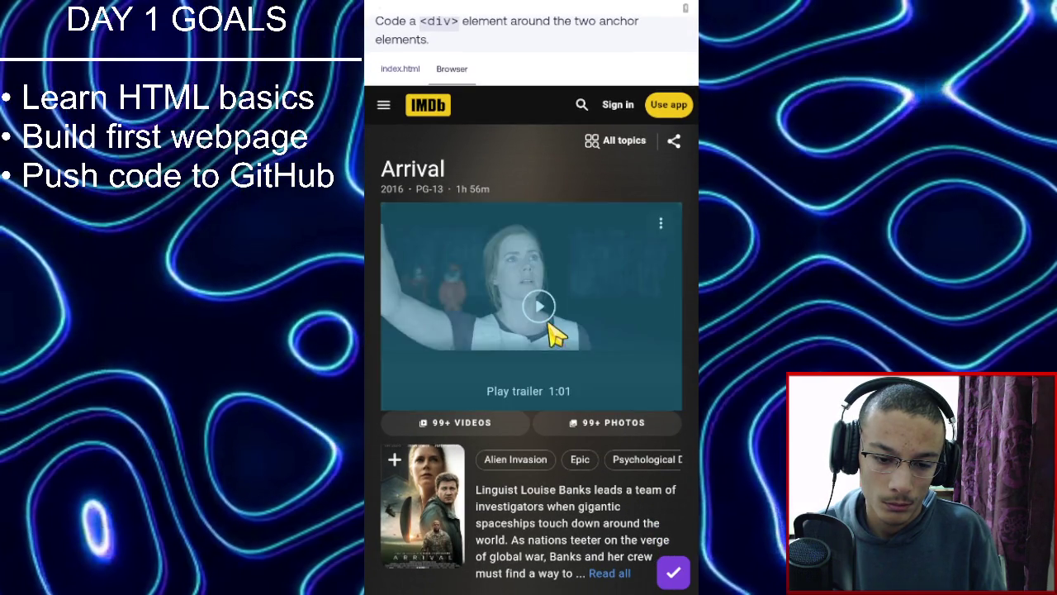
{"action": "scroll", "coordinate": [550, 323], "scroll_direction": "down", "scroll_amount": 1}
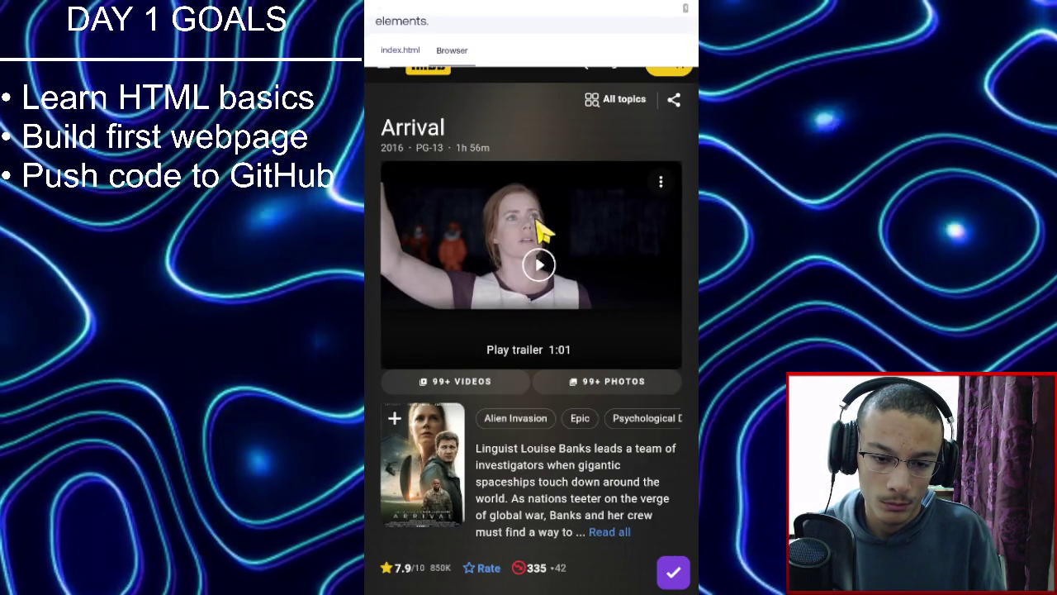
{"action": "scroll", "coordinate": [549, 194], "scroll_direction": "down", "scroll_amount": 2}
{"action": "scroll", "coordinate": [545, 186], "scroll_direction": "up", "scroll_amount": 3}
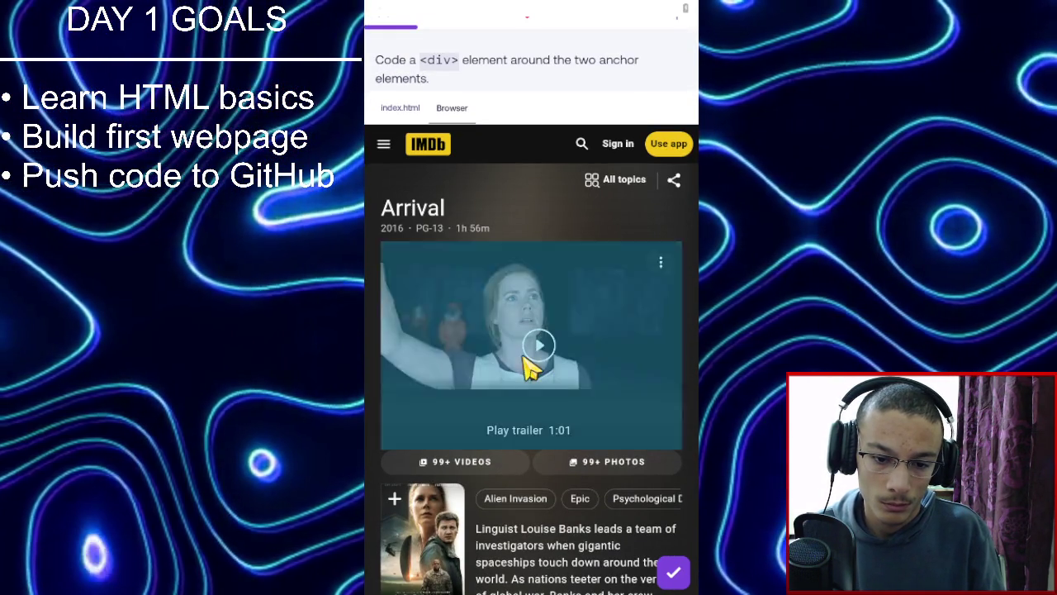
{"action": "left_click", "coordinate": [671, 574]}
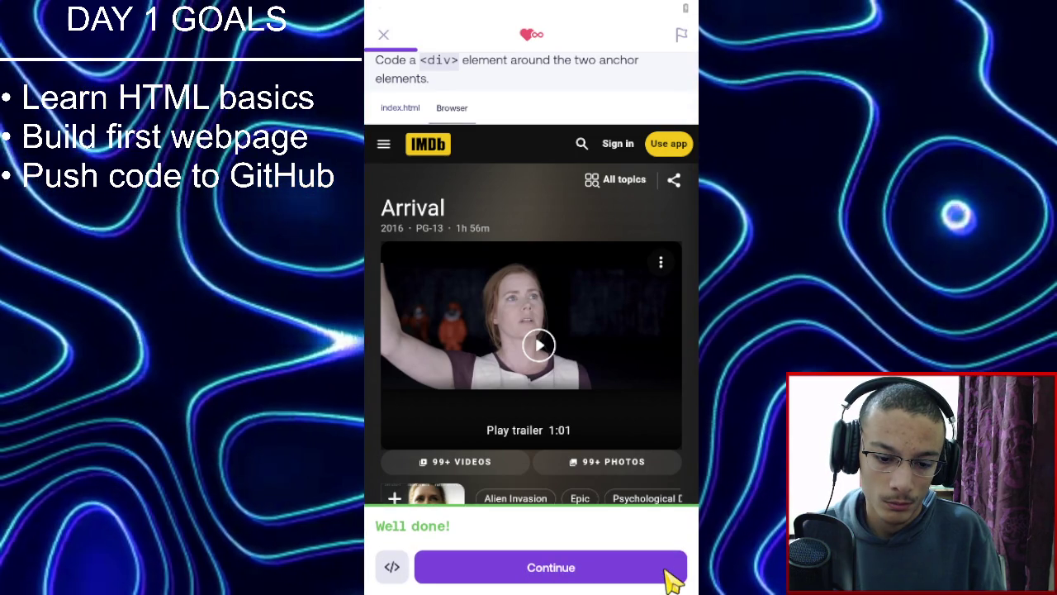
{"action": "left_click", "coordinate": [671, 573]}
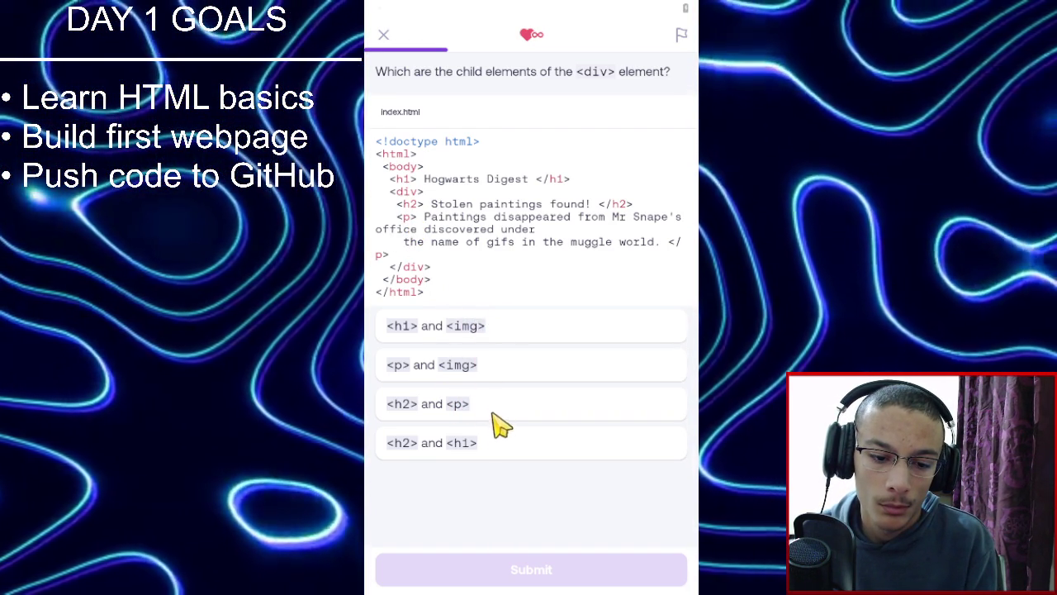
Submit '<h2> and <p>' as the div's children and continue.
{"action": "left_click", "coordinate": [576, 583]}
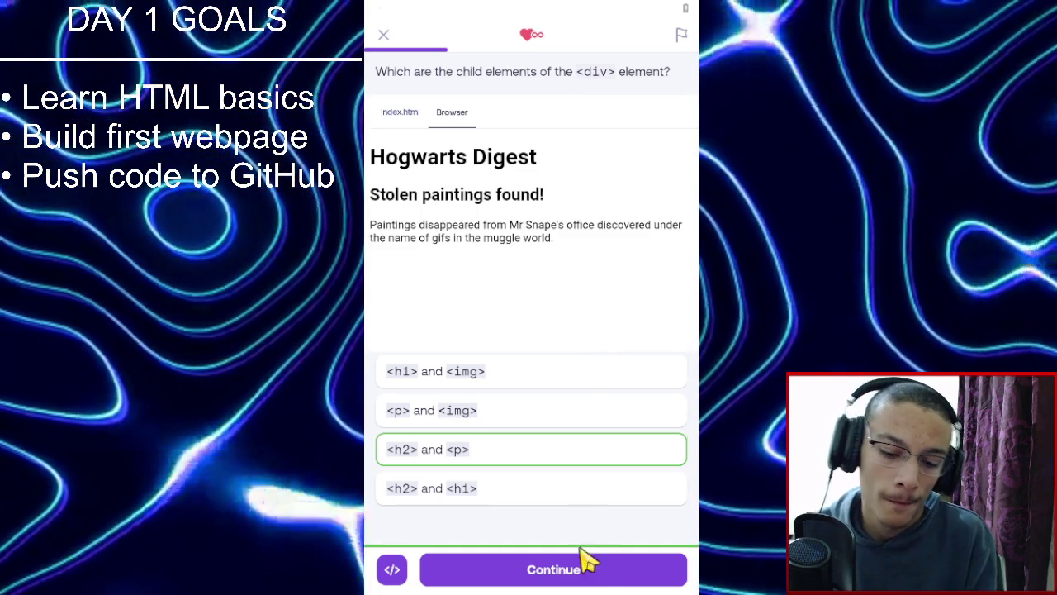
{"action": "left_click", "coordinate": [620, 576]}
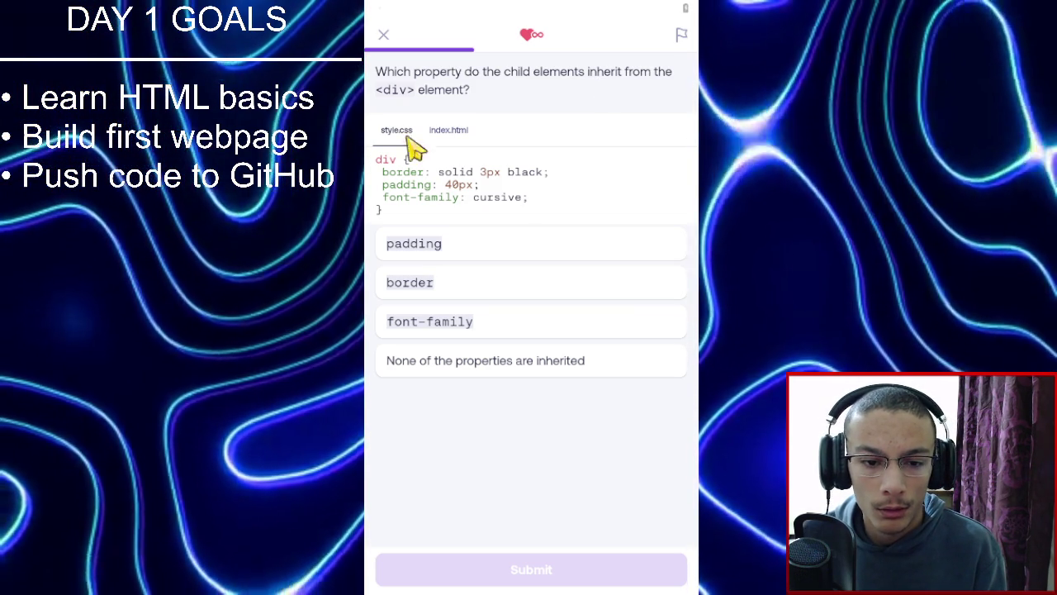
Choose font-family as the inherited property, submit, and continue.
{"action": "left_click", "coordinate": [602, 331]}
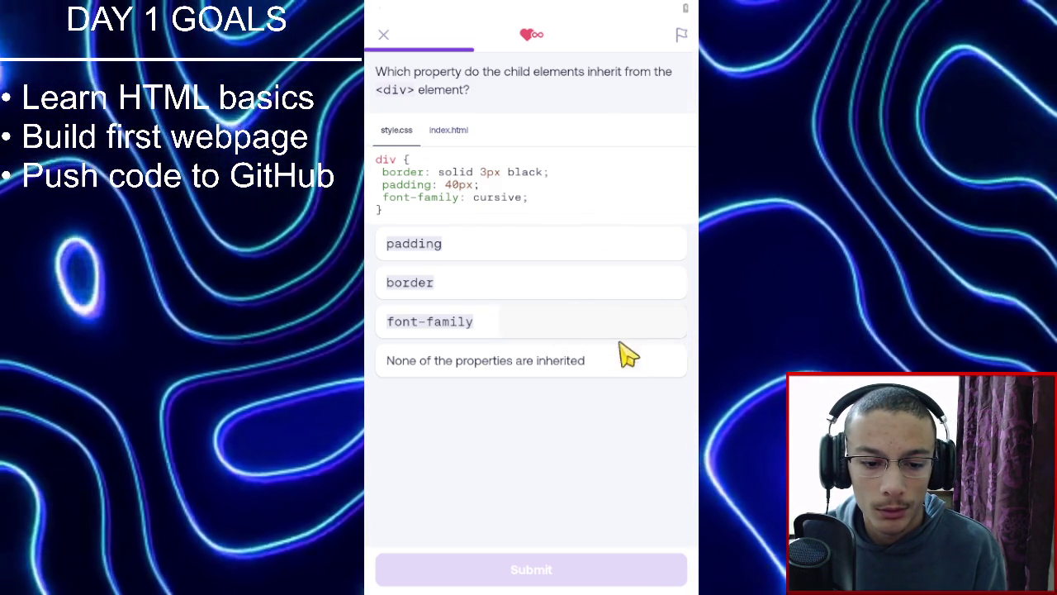
{"action": "left_click", "coordinate": [649, 578]}
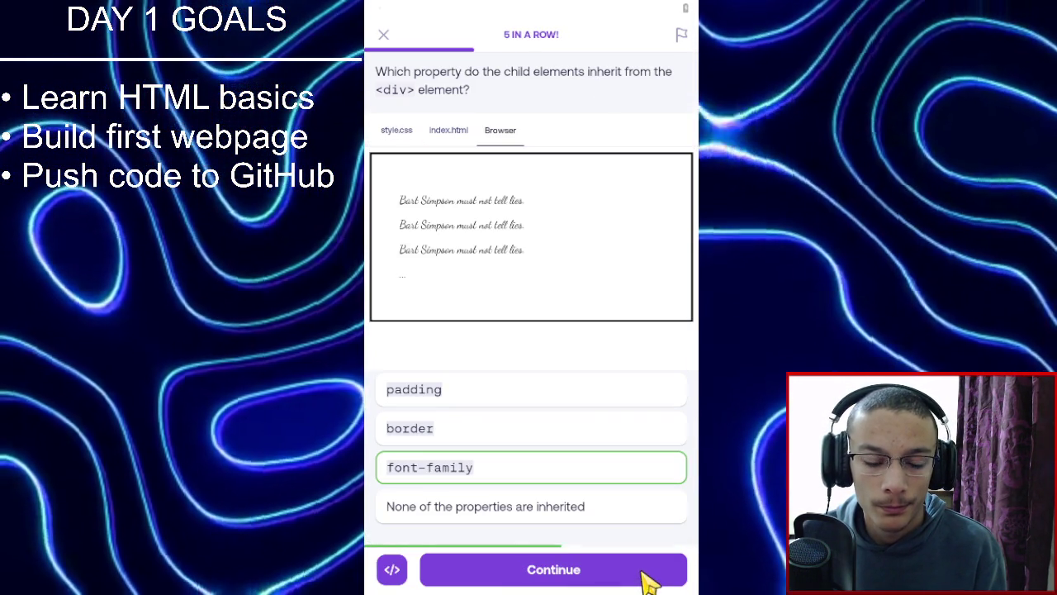
{"action": "left_click", "coordinate": [650, 578]}
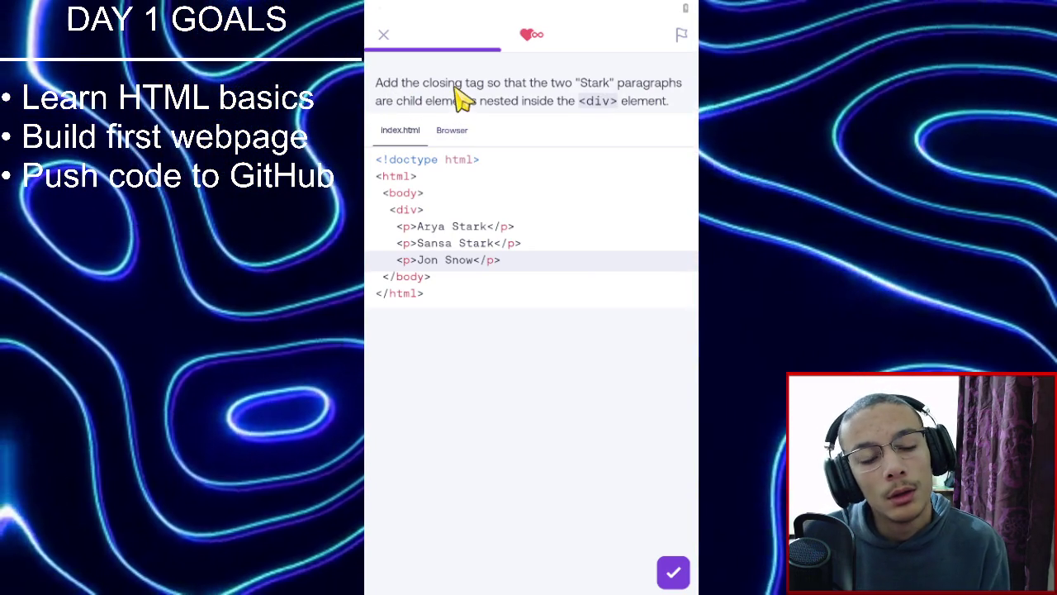
Look back at the inheritance question's index.html, style.css and Bart Simpson preview.
{"action": "scroll", "coordinate": [661, 237], "scroll_direction": "down", "scroll_amount": 1}
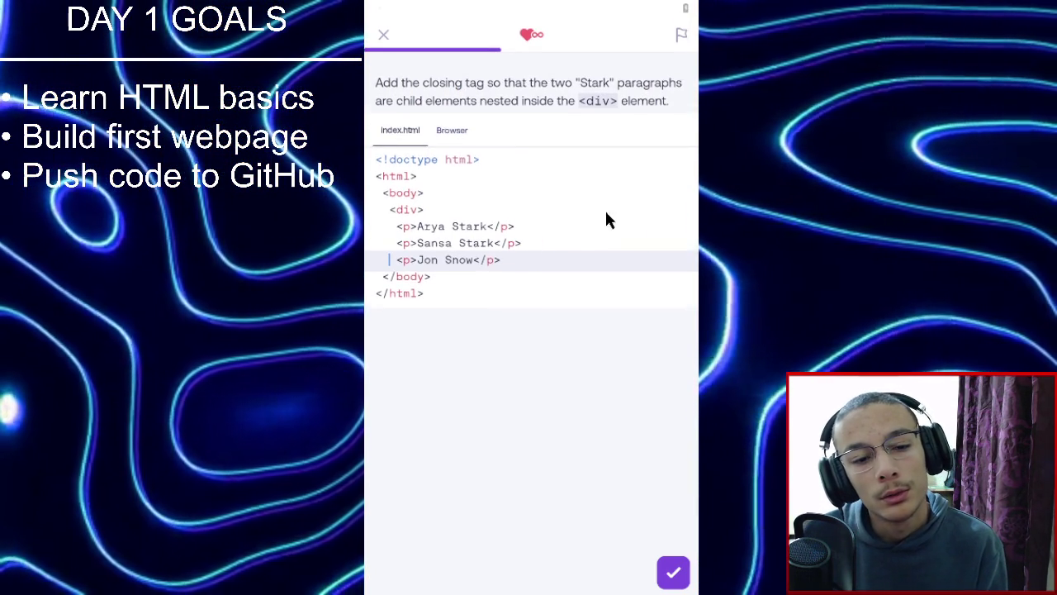
{"action": "left_click_drag", "start_coordinate": [590, 217], "coordinate": [609, 161]}
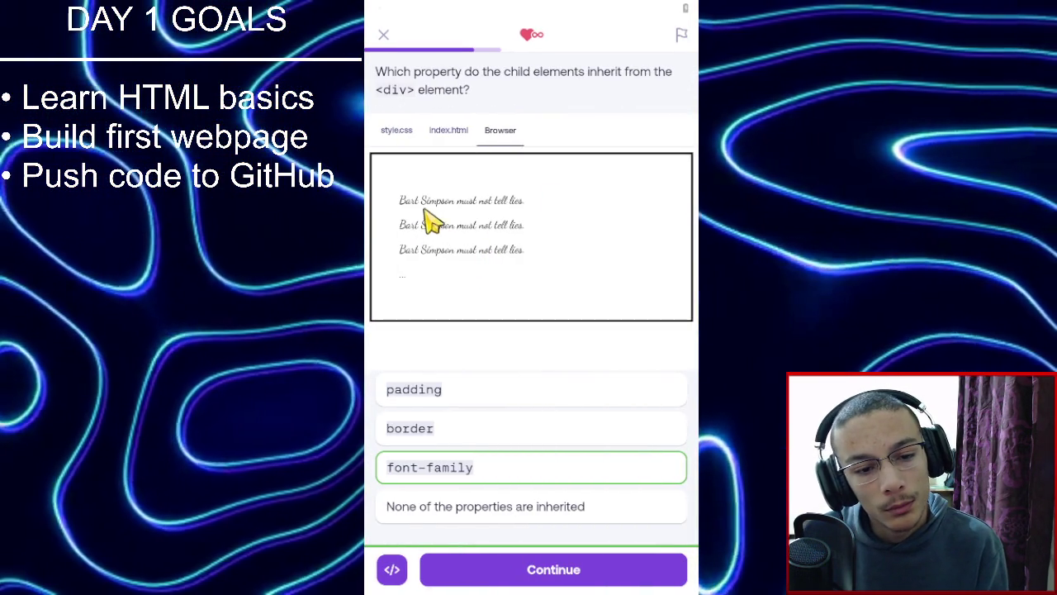
{"action": "left_click", "coordinate": [444, 137]}
{"action": "left_click", "coordinate": [401, 139]}
{"action": "left_click", "coordinate": [463, 142]}
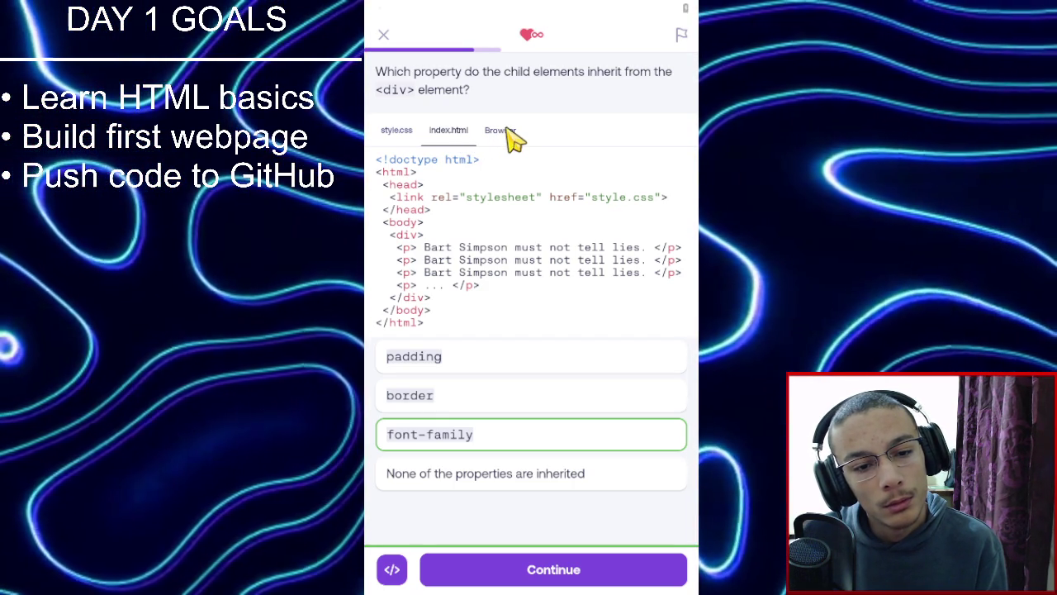
{"action": "left_click", "coordinate": [504, 132]}
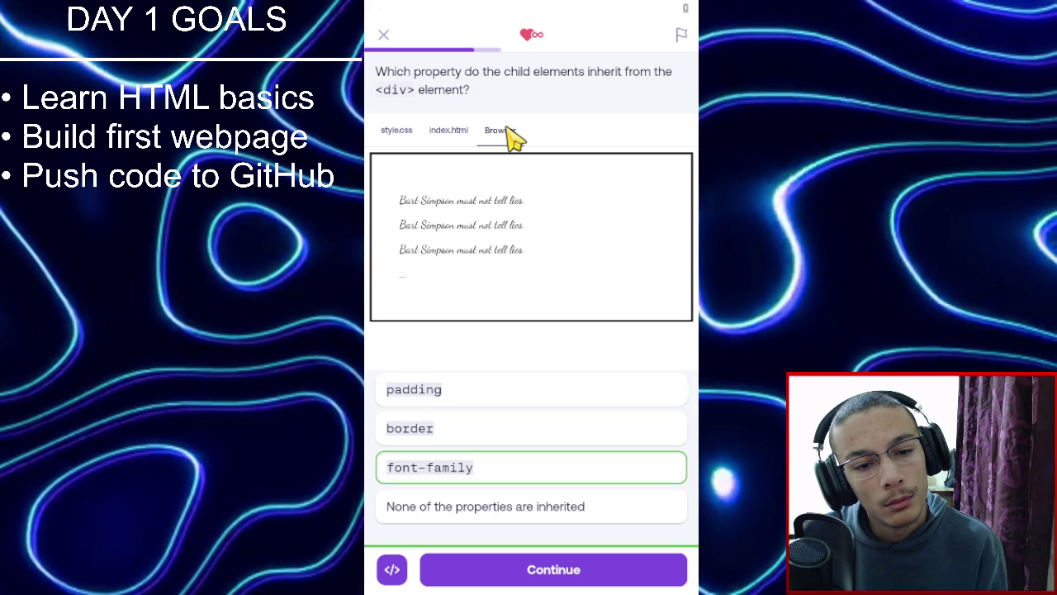
{"action": "key", "text": "Return"}
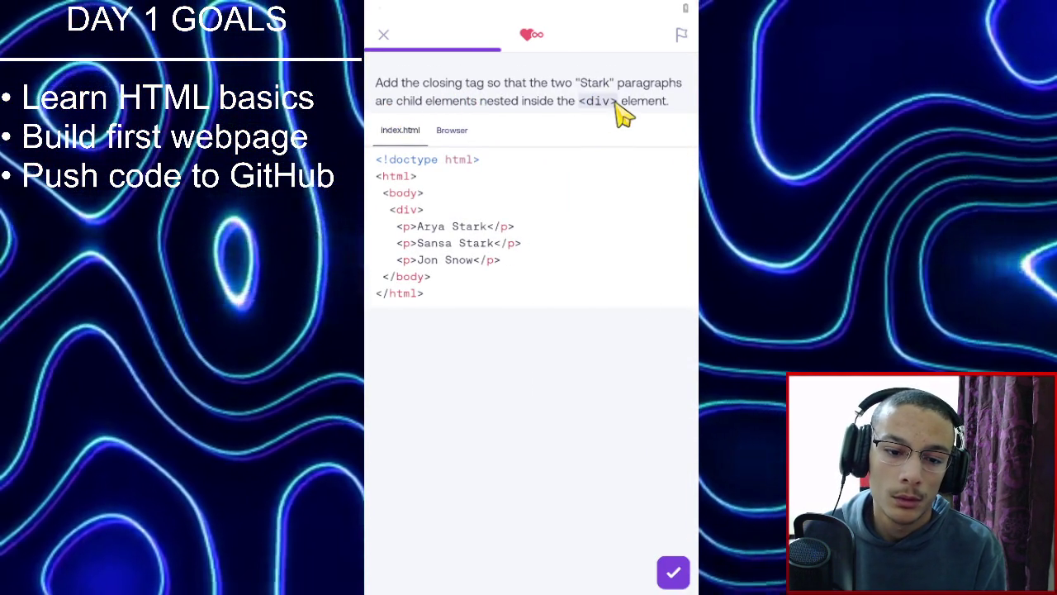
Try adding </div> after the Jon Snow paragraph, which fails the check.
{"action": "left_click", "coordinate": [532, 264]}
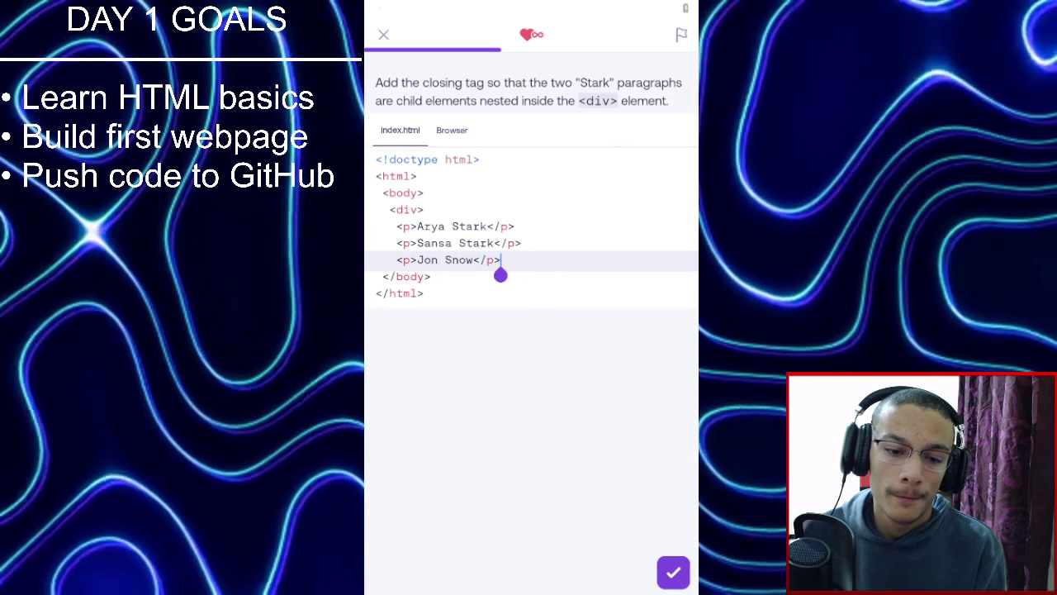
{"action": "key", "text": "Return"}
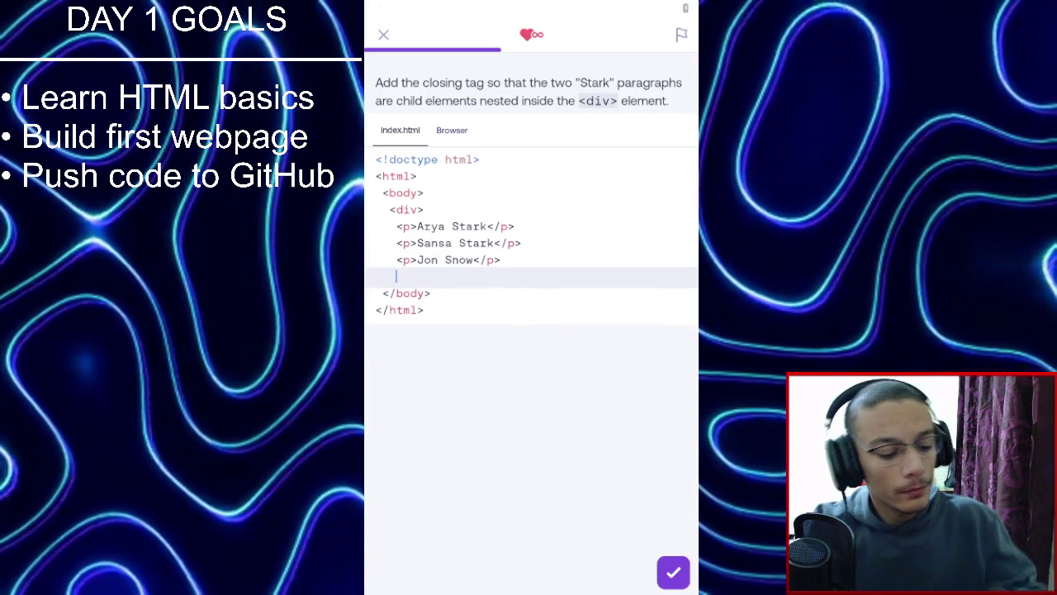
{"action": "type", "text": "<"}
{"action": "type", "text": "div"}
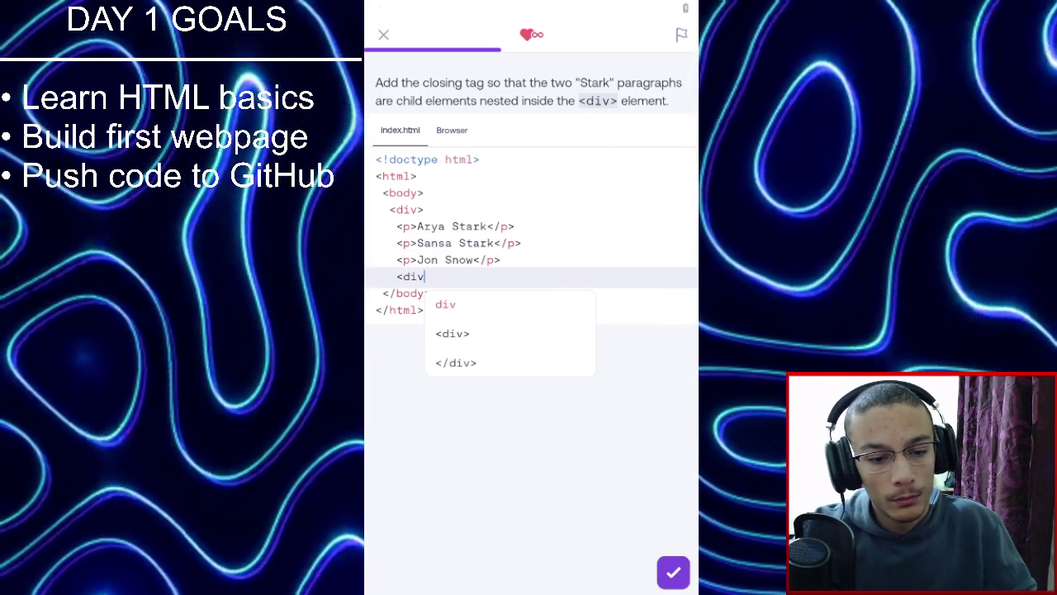
{"action": "key", "text": "BackSpace"}
{"action": "key", "text": "BackSpace"}
{"action": "key", "text": "BackSpace"}
{"action": "type", "text": "/div>"}
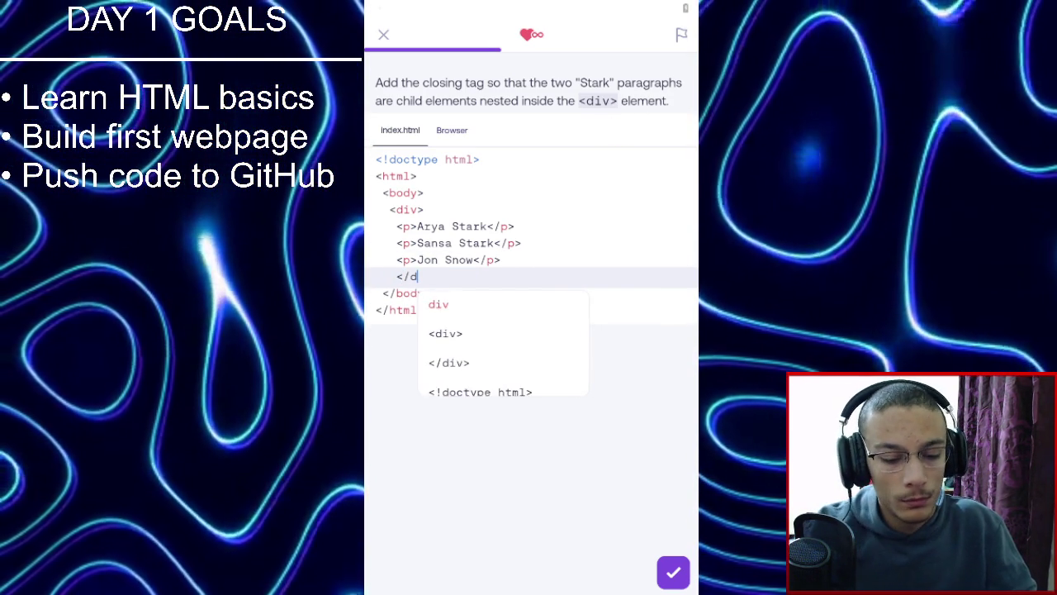
{"action": "left_click", "coordinate": [682, 577]}
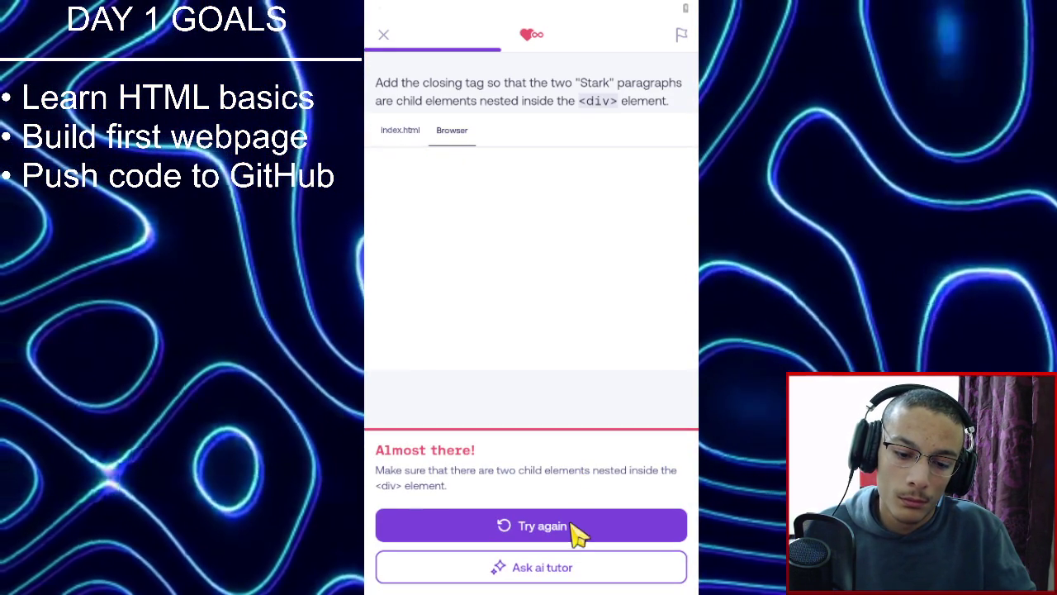
{"action": "left_click", "coordinate": [576, 529]}
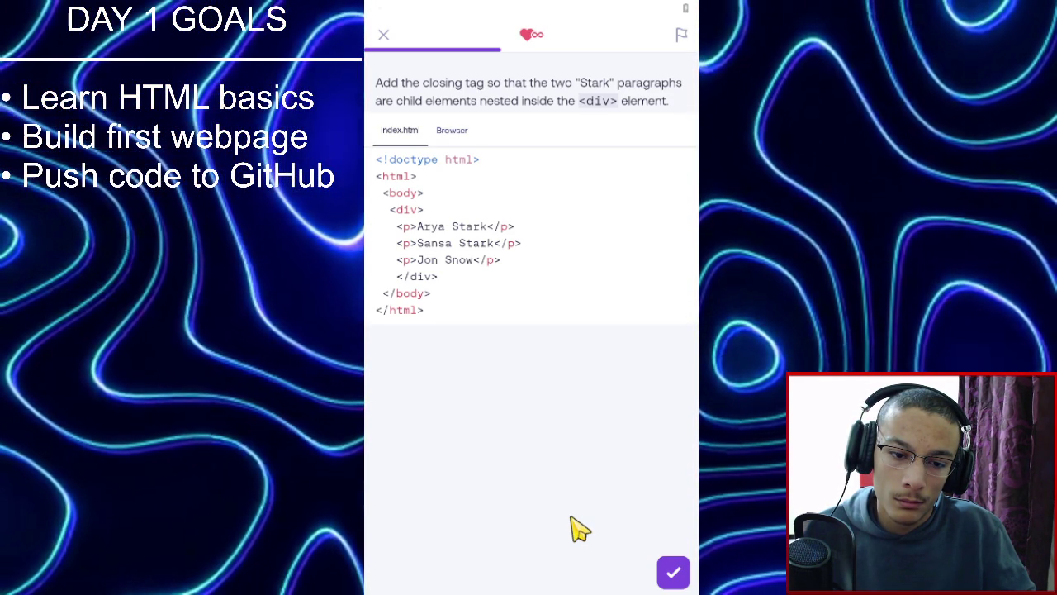
Move the </div> to follow the Sansa Stark paragraph, pass the check, and continue.
{"action": "left_click", "coordinate": [399, 279]}
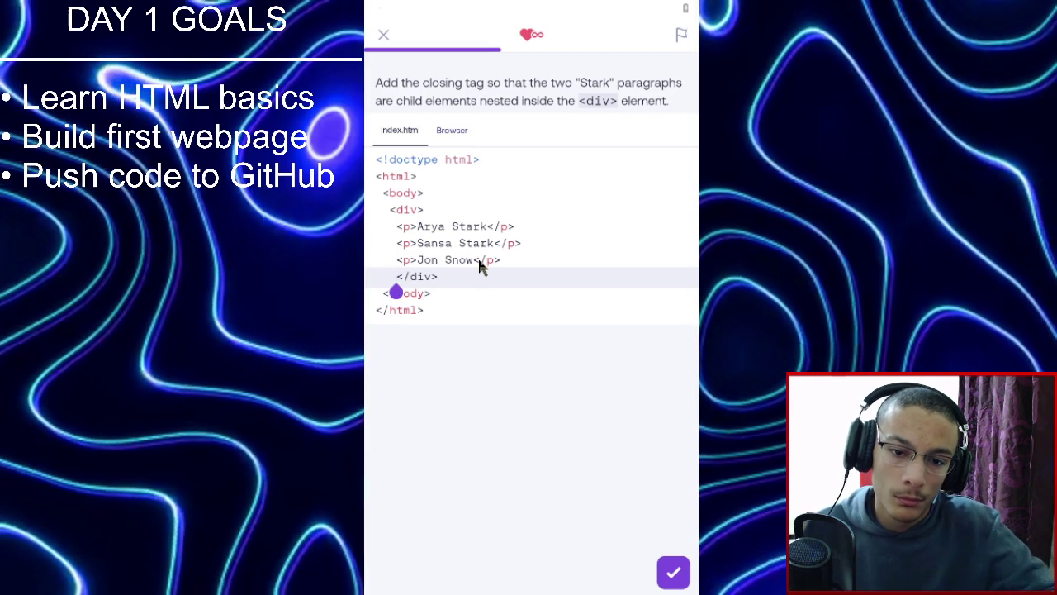
{"action": "key", "text": "BackSpace"}
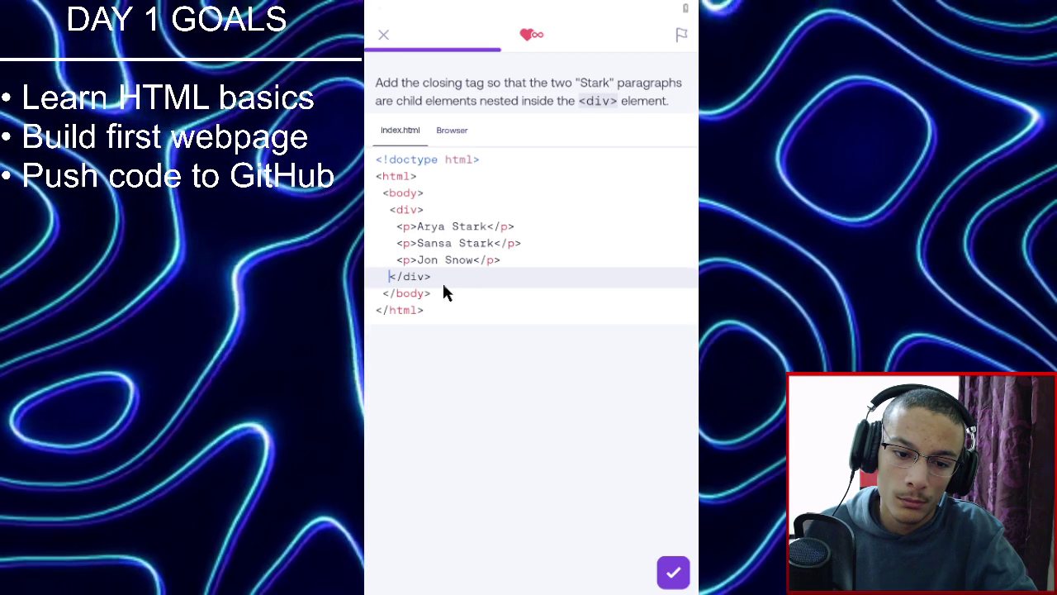
{"action": "left_click", "coordinate": [441, 281]}
{"action": "key", "text": "BackSpace"}
{"action": "key", "text": "BackSpace"}
{"action": "key", "text": "BackSpace"}
{"action": "key", "text": "BackSpace"}
{"action": "key", "text": "BackSpace"}
{"action": "key", "text": "Up"}
{"action": "key", "text": "End"}
{"action": "key", "text": "Return"}
{"action": "key", "text": "Tab"}
{"action": "type", "text": "</div>"}
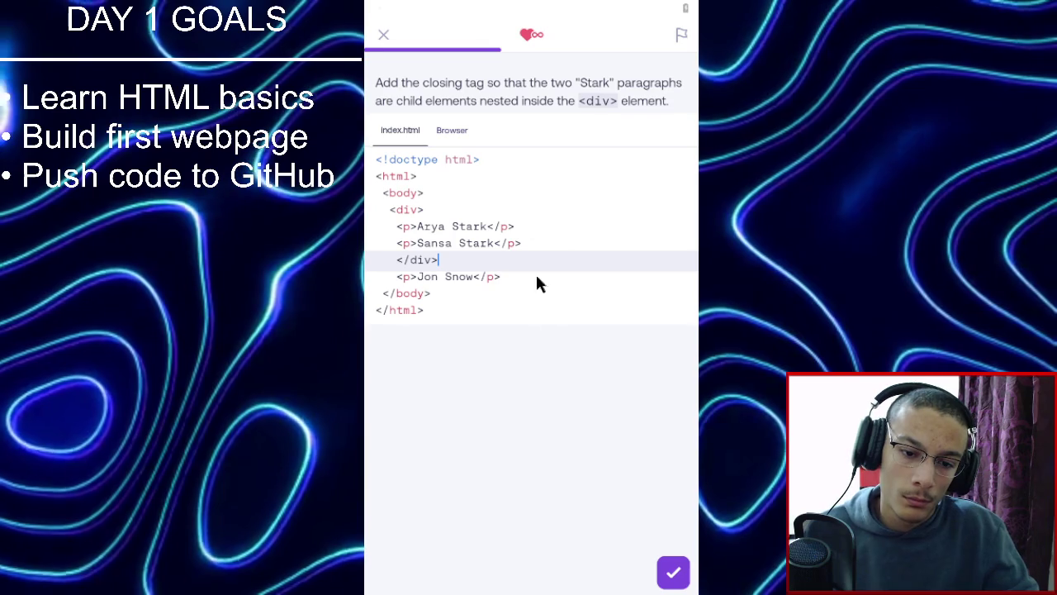
{"action": "left_click", "coordinate": [669, 566]}
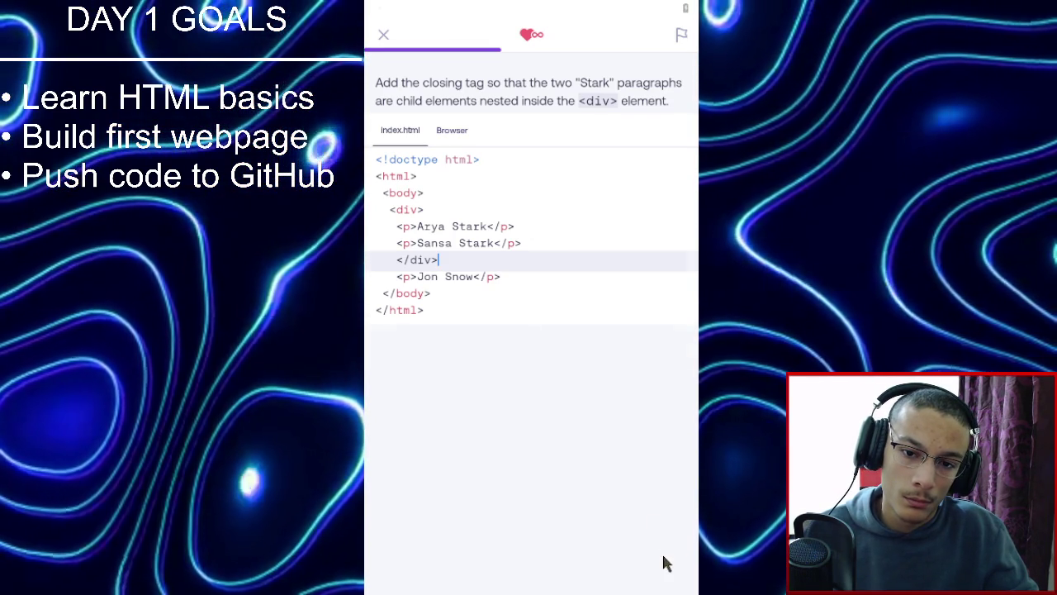
{"action": "left_click", "coordinate": [638, 576]}
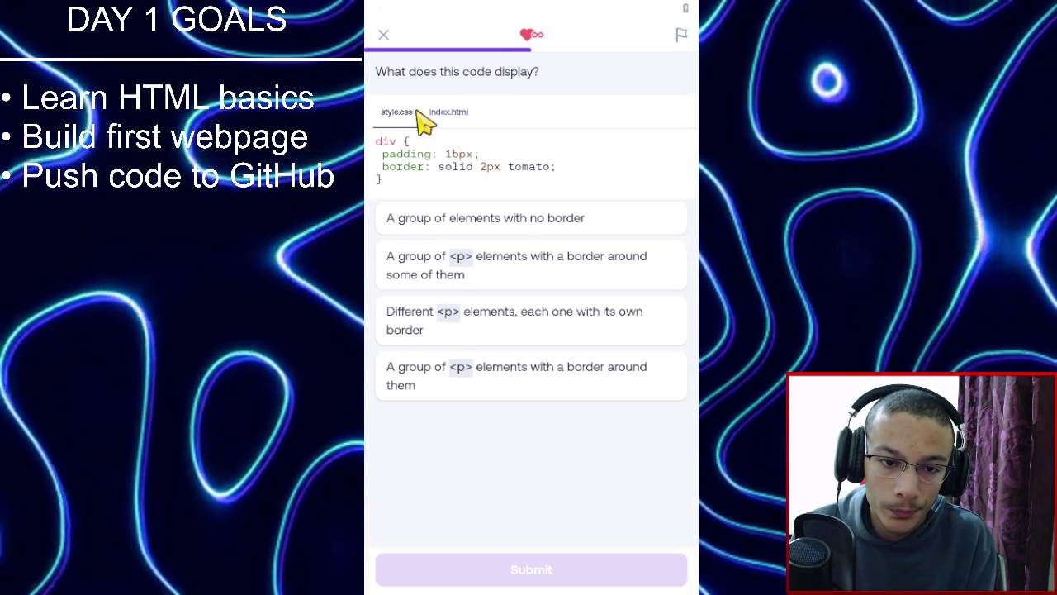
Review the code, submit the wrong 'border around some of them' answer, and retry.
{"action": "left_click", "coordinate": [444, 105]}
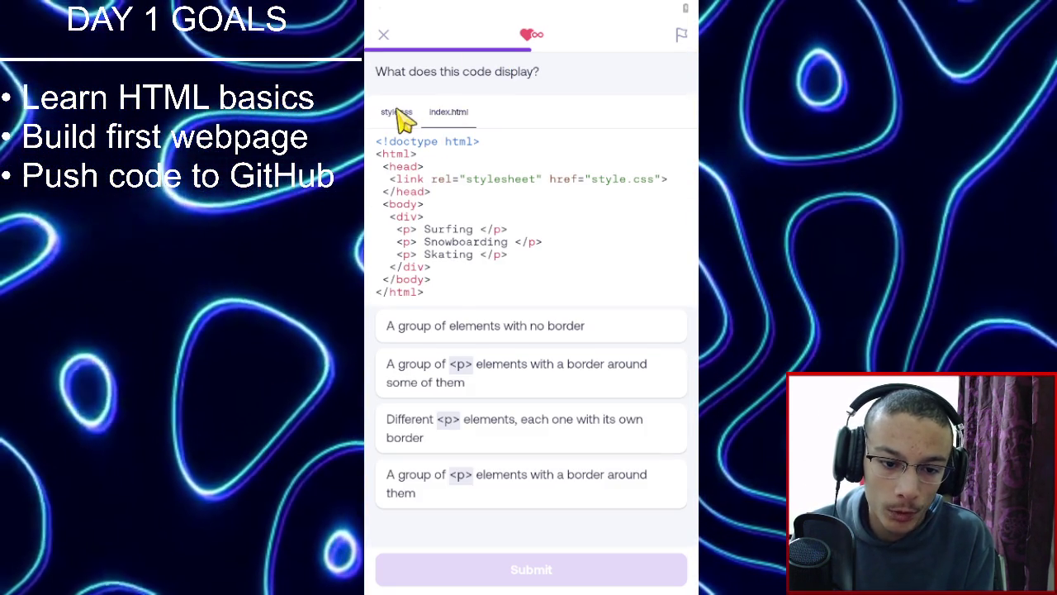
{"action": "left_click", "coordinate": [400, 114]}
{"action": "left_click", "coordinate": [496, 266]}
{"action": "left_click", "coordinate": [588, 568]}
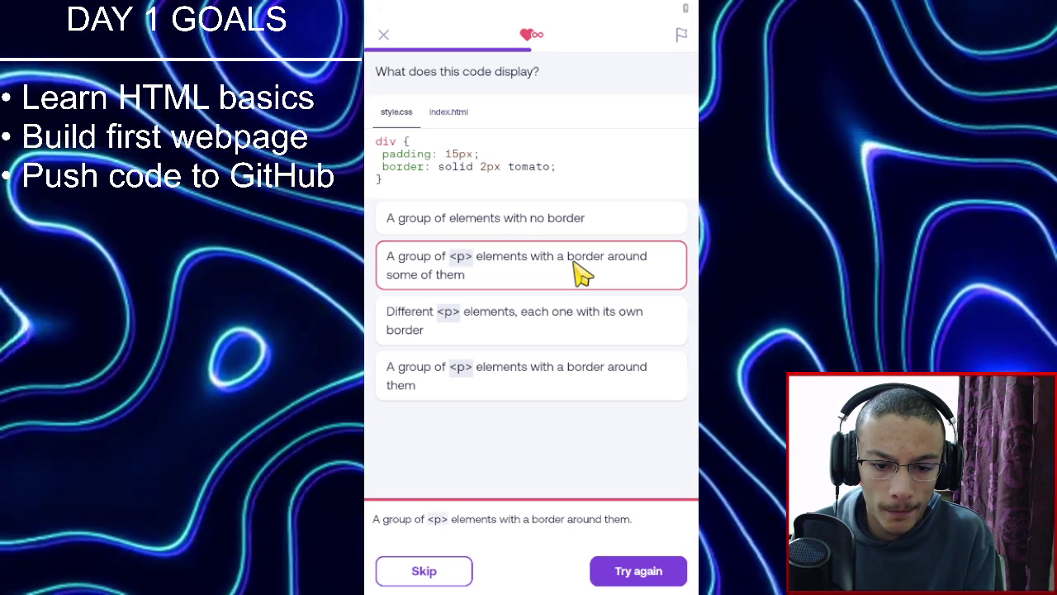
{"action": "left_click", "coordinate": [663, 577]}
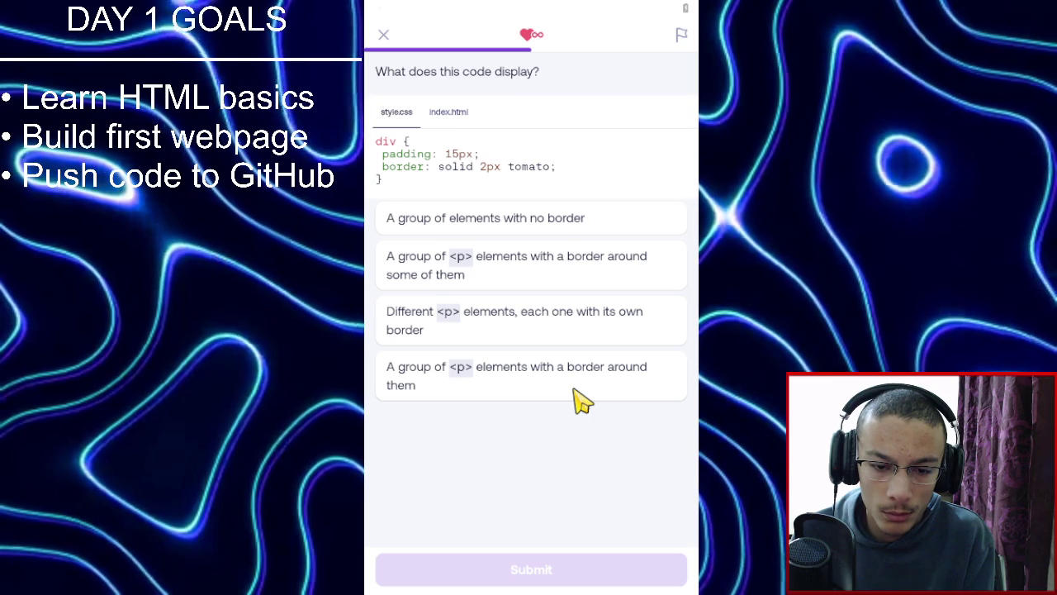
Answer that a group of <p> elements is bordered together and continue.
{"action": "left_click", "coordinate": [575, 380]}
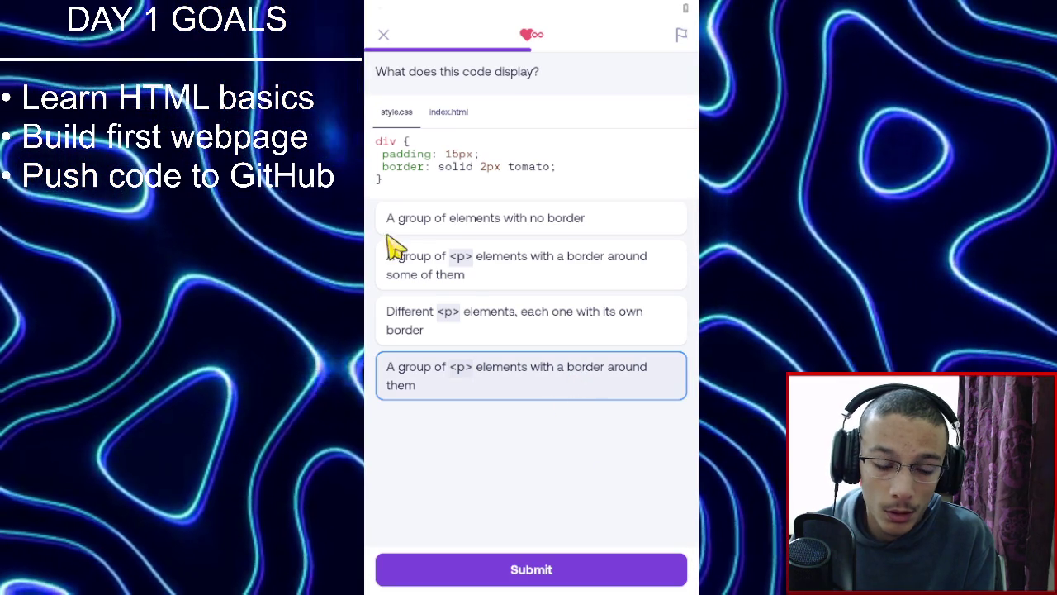
{"action": "left_click", "coordinate": [550, 578]}
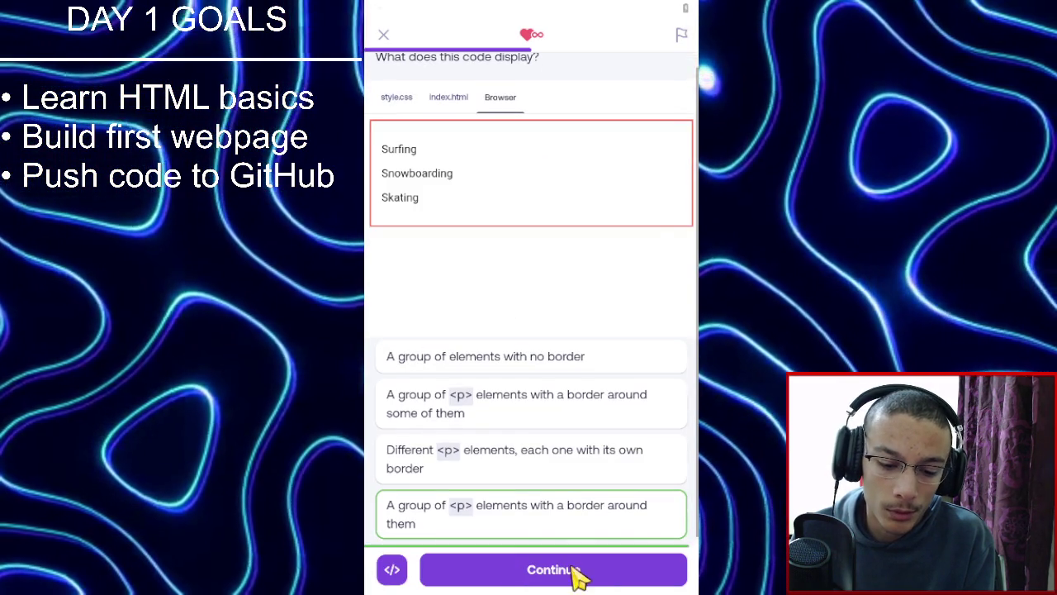
{"action": "left_click", "coordinate": [575, 577]}
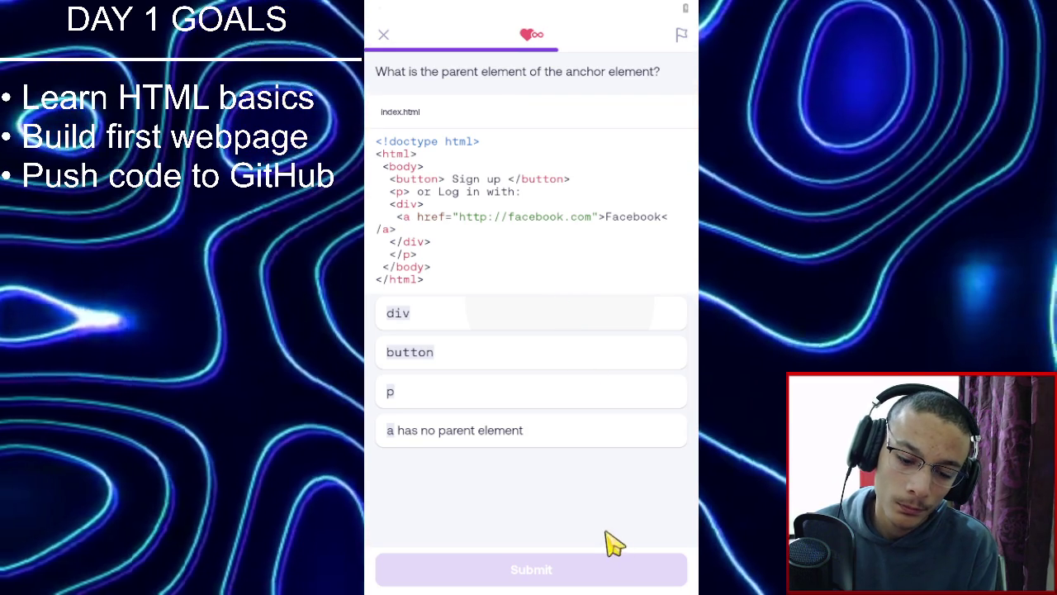
Answer div as the anchor's parent and that the p is nested inside the div.
{"action": "left_click", "coordinate": [603, 569]}
{"action": "left_click", "coordinate": [600, 578]}
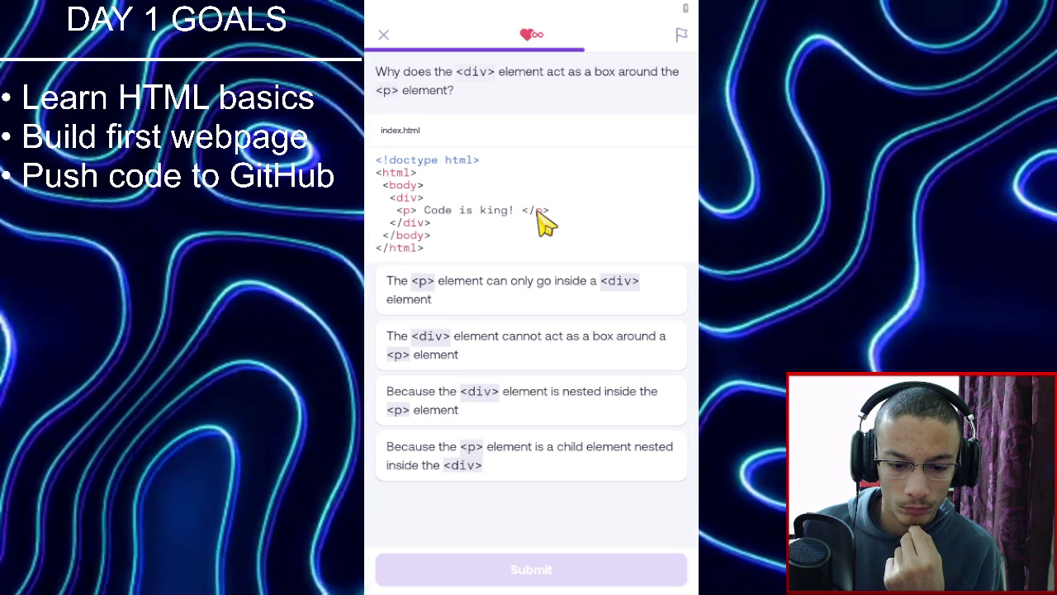
{"action": "left_click", "coordinate": [526, 453]}
{"action": "left_click", "coordinate": [538, 578]}
{"action": "left_click", "coordinate": [538, 578]}
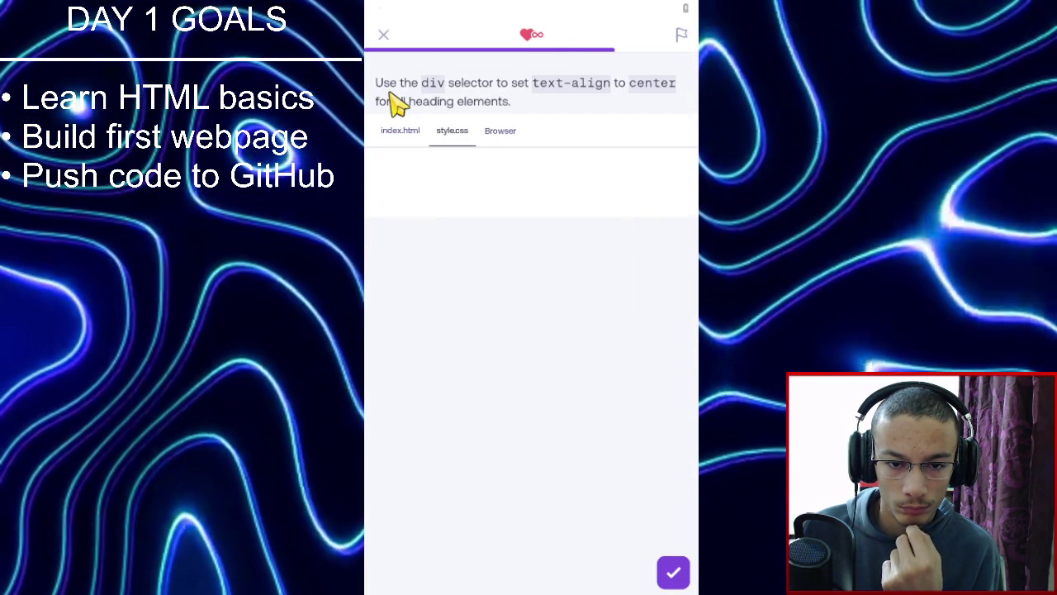
Review the HTML headings, then insert a class rule template on style.css's first line.
{"action": "left_click", "coordinate": [413, 146]}
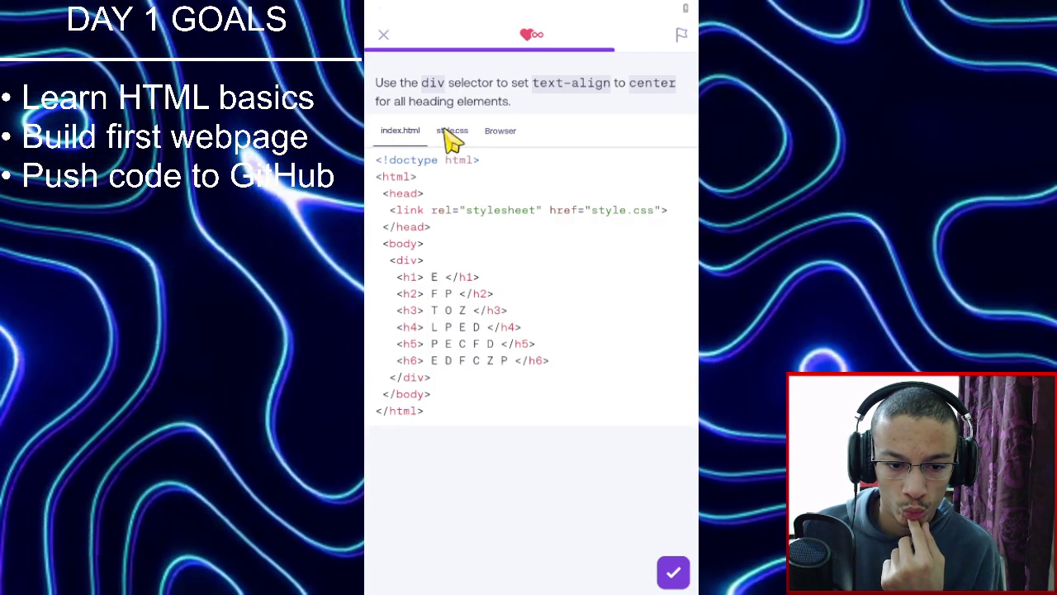
{"action": "left_click", "coordinate": [445, 135]}
{"action": "left_click", "coordinate": [508, 167]}
{"action": "type", "text": "div"}
{"action": "key", "text": "BackSpace"}
{"action": "key", "text": "BackSpace"}
{"action": "key", "text": "BackSpace"}
{"action": "key", "text": "Down"}
{"action": "key", "text": "Down"}
{"action": "key", "text": "Up"}
{"action": "key", "text": "Return"}
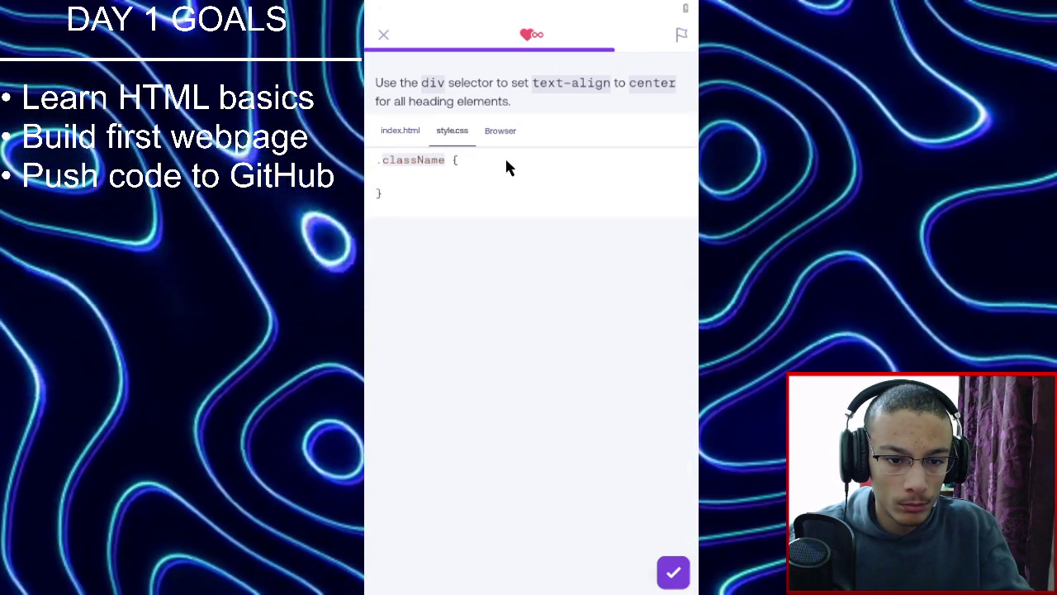
Turn the template into div { text-align: center; }.
{"action": "key", "text": "BackSpace"}
{"action": "type", "text": "d "}
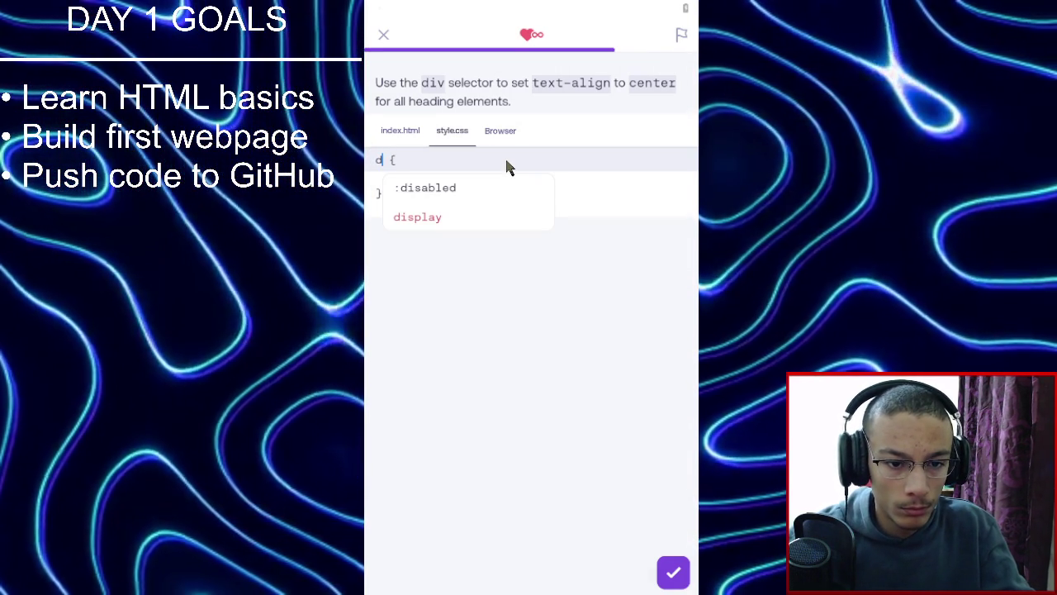
{"action": "type", "text": "iv"}
{"action": "key", "text": "Down"}
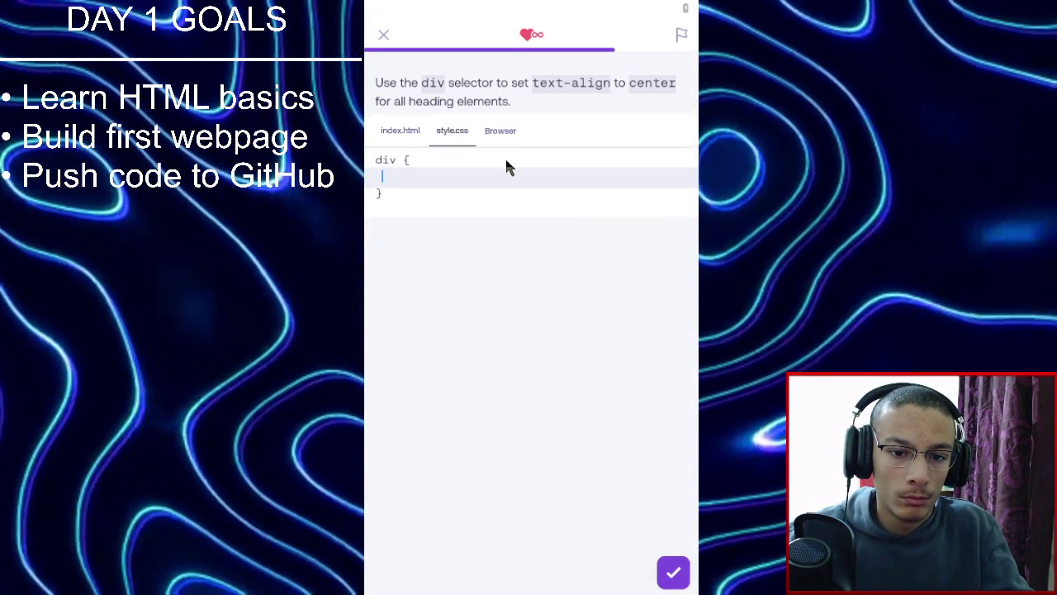
{"action": "type", "text": "tex"}
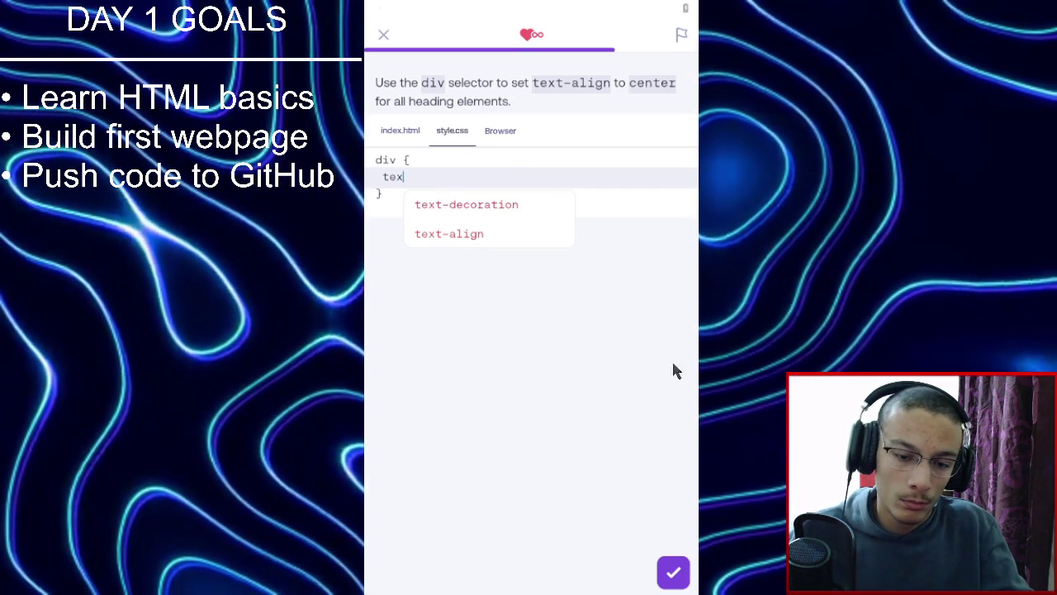
{"action": "left_click", "coordinate": [448, 235]}
{"action": "type", "text": "c"}
{"action": "type", "text": "te"}
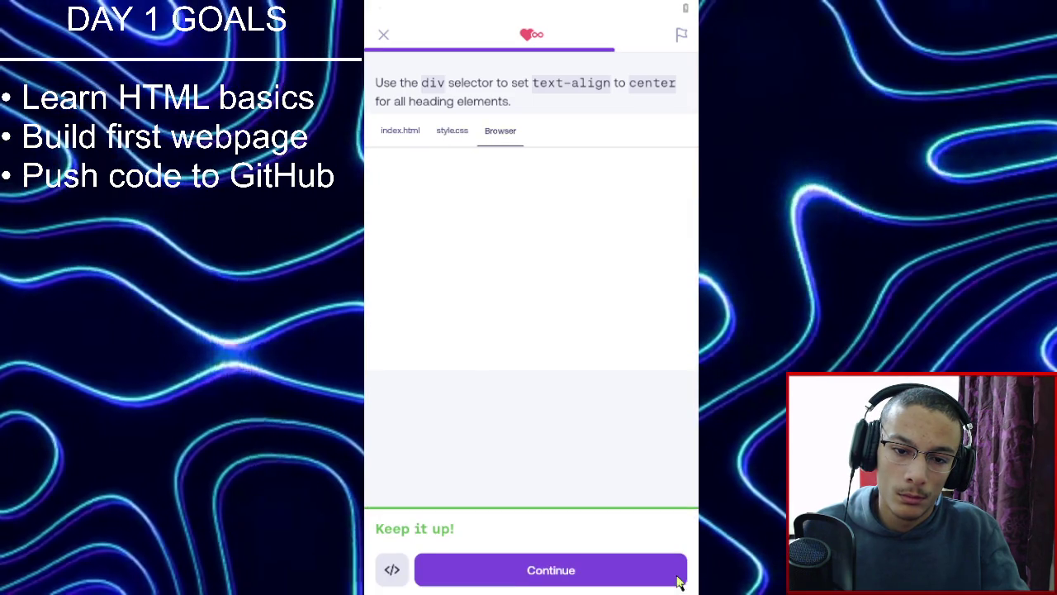
Preview the centred headings in the Browser tab and pass the exercise.
{"action": "left_click", "coordinate": [679, 575]}
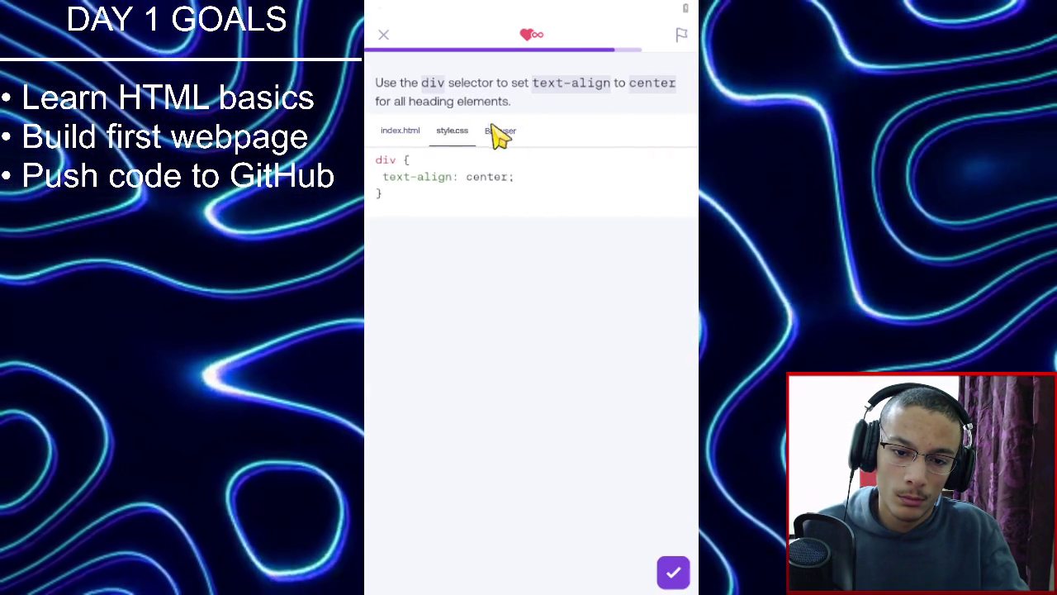
{"action": "left_click", "coordinate": [499, 132]}
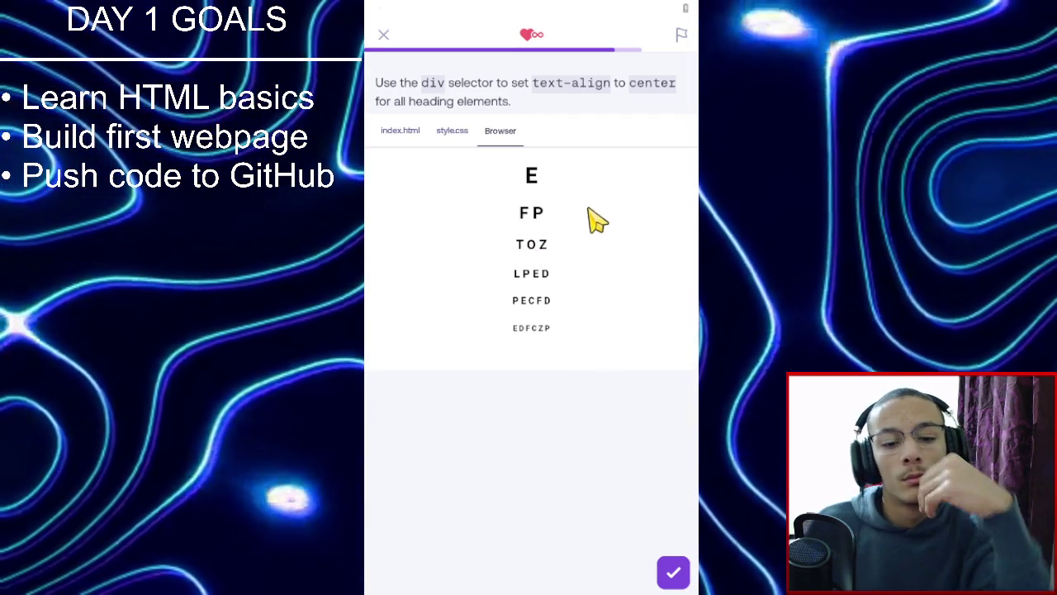
{"action": "left_click", "coordinate": [442, 138]}
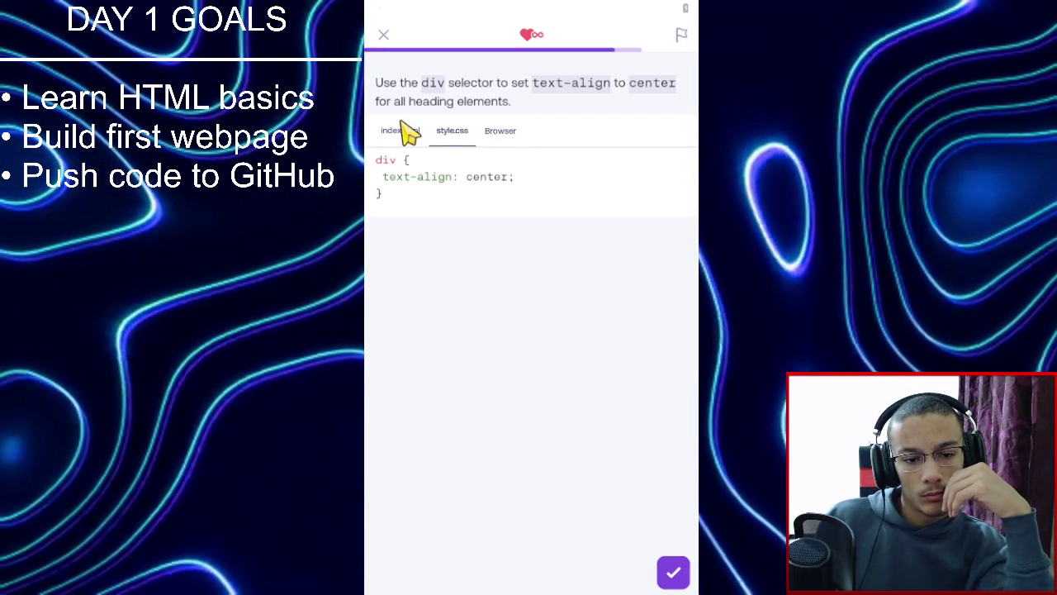
{"action": "left_click", "coordinate": [404, 128]}
{"action": "left_click", "coordinate": [442, 128]}
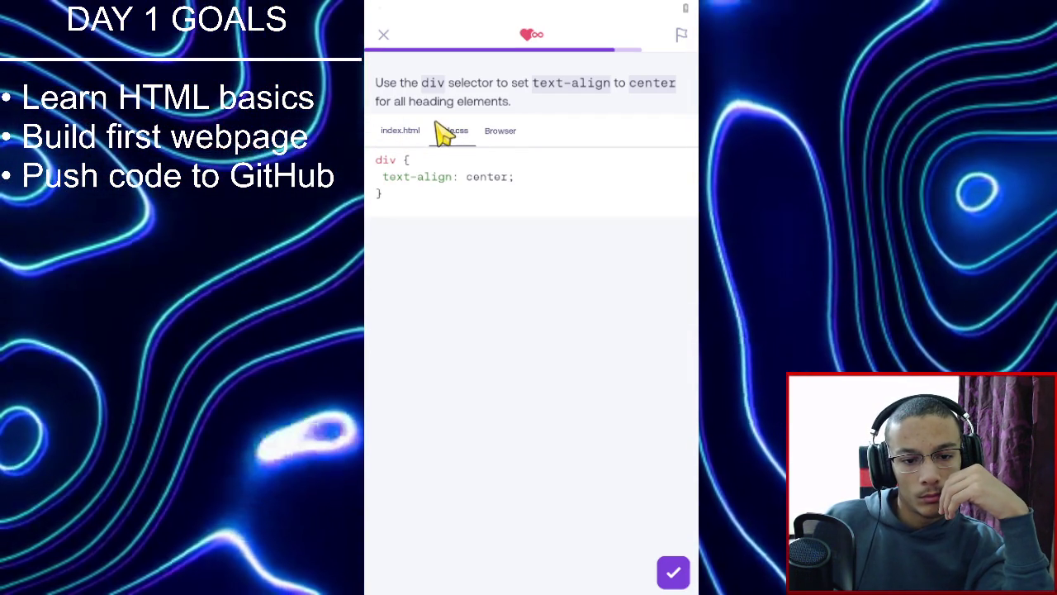
{"action": "left_click", "coordinate": [425, 129]}
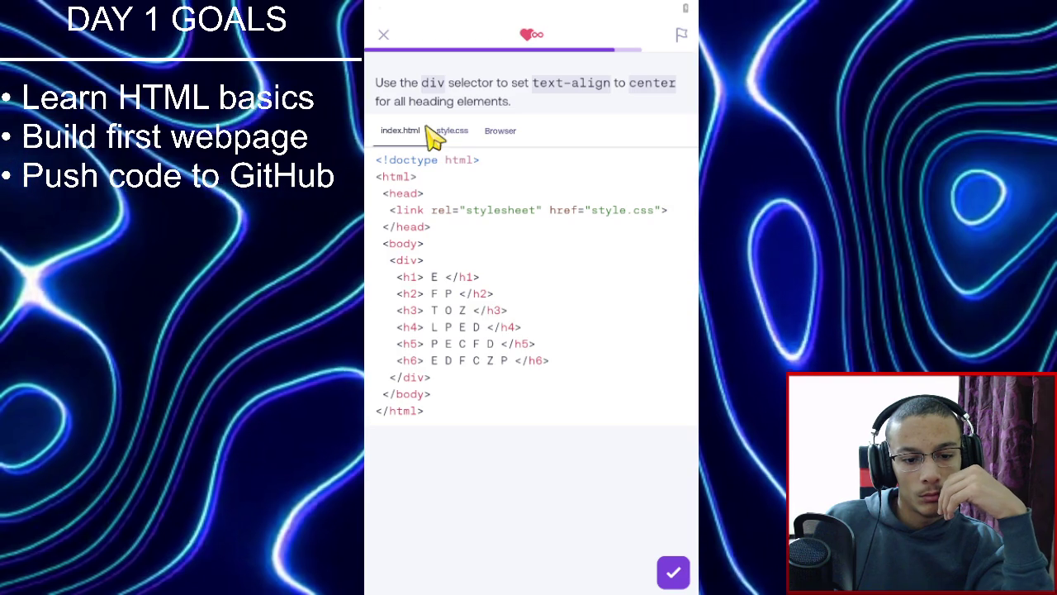
{"action": "left_click", "coordinate": [454, 132]}
{"action": "left_click", "coordinate": [489, 133]}
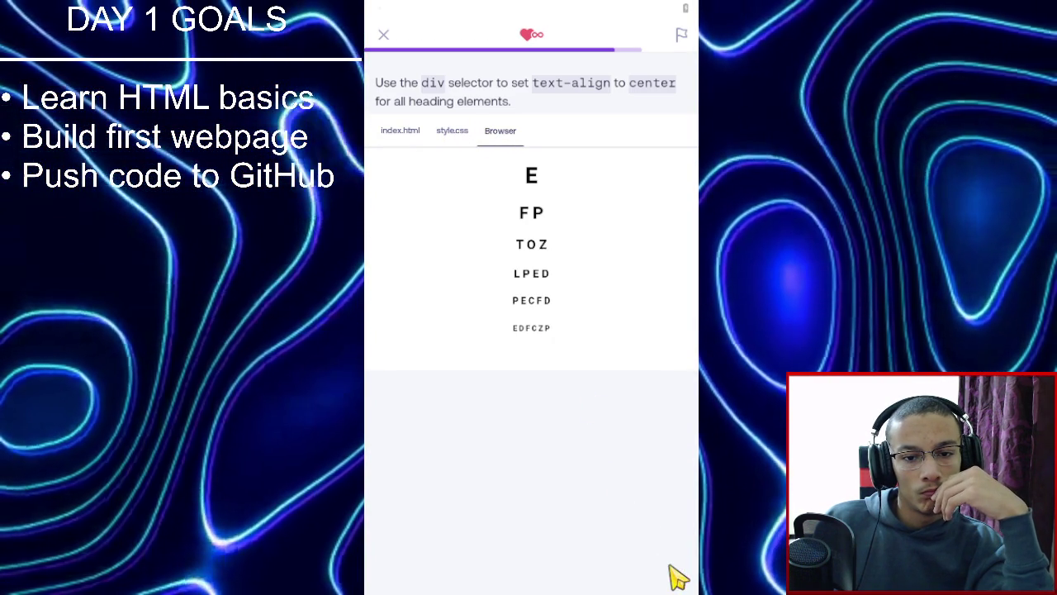
{"action": "left_click", "coordinate": [675, 572]}
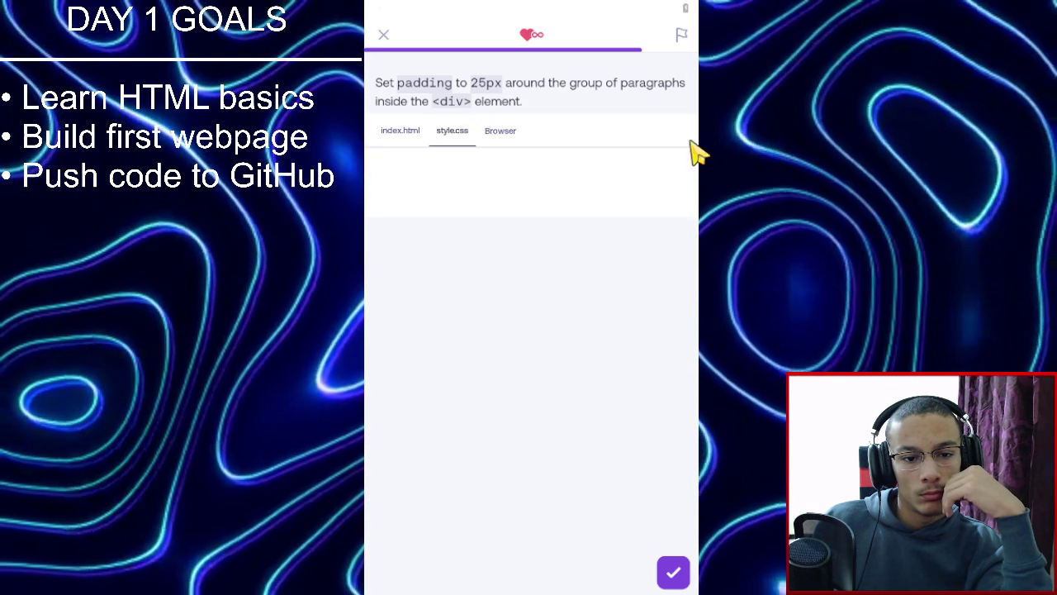
Finish the padding task, clear the lesson complete and league screens, and reopen the CSS Intermediate 1 card.
{"action": "left_click", "coordinate": [423, 139]}
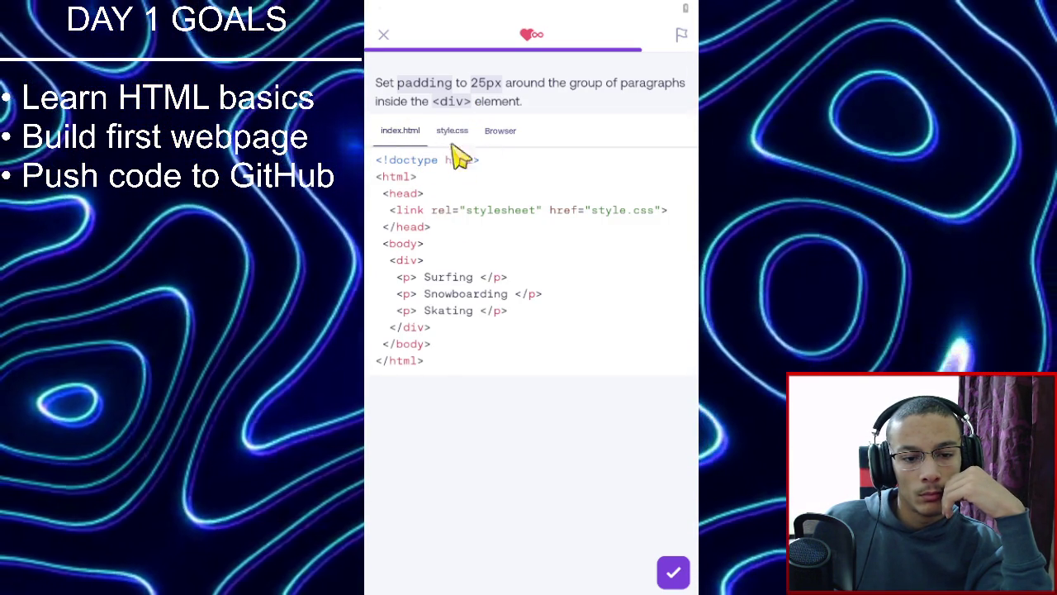
{"action": "left_click", "coordinate": [452, 132]}
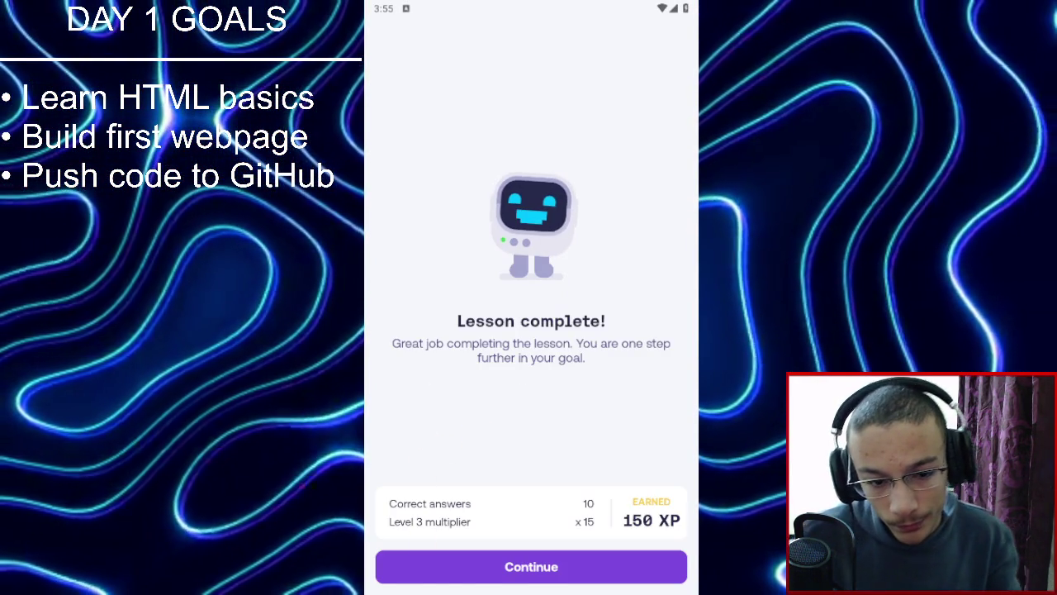
{"action": "left_click", "coordinate": [562, 571]}
{"action": "left_click", "coordinate": [560, 574]}
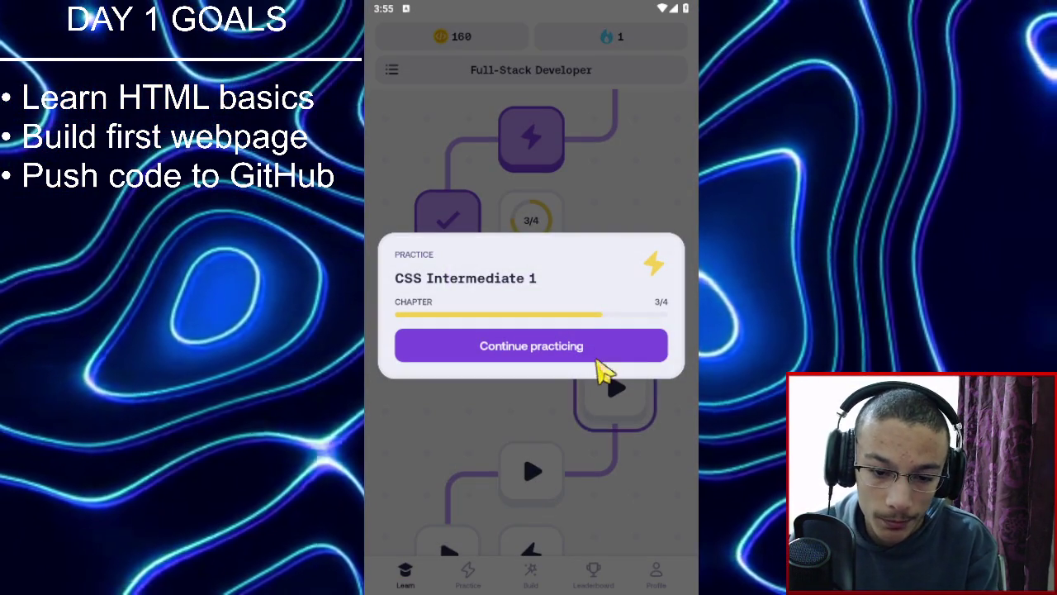
{"action": "left_click", "coordinate": [607, 211]}
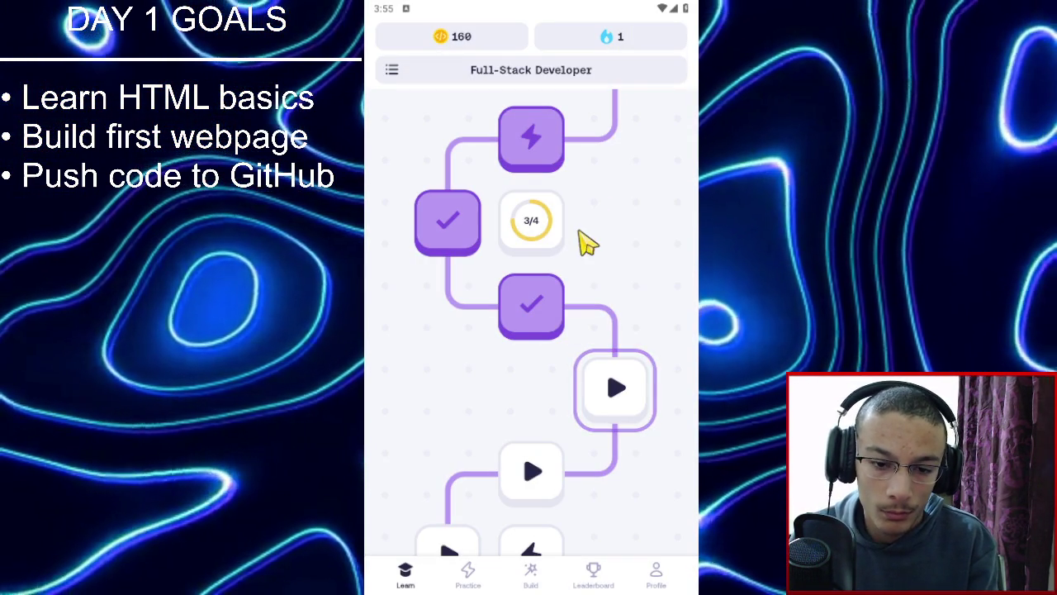
{"action": "left_click", "coordinate": [519, 225]}
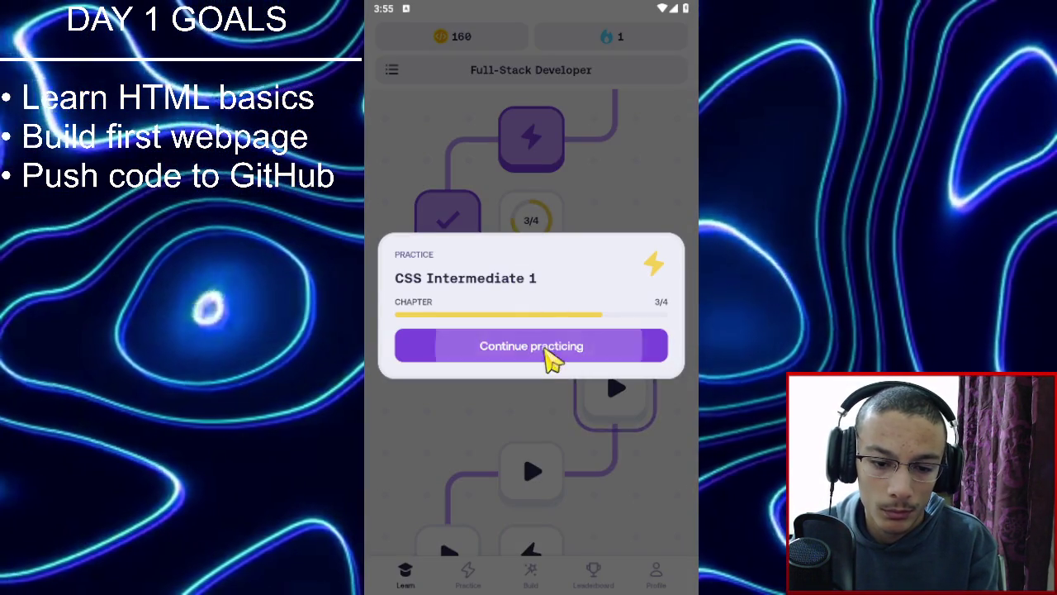
Continue practicing CSS Intermediate 1 from its chapter 3/4 card.
{"action": "left_click", "coordinate": [546, 348]}
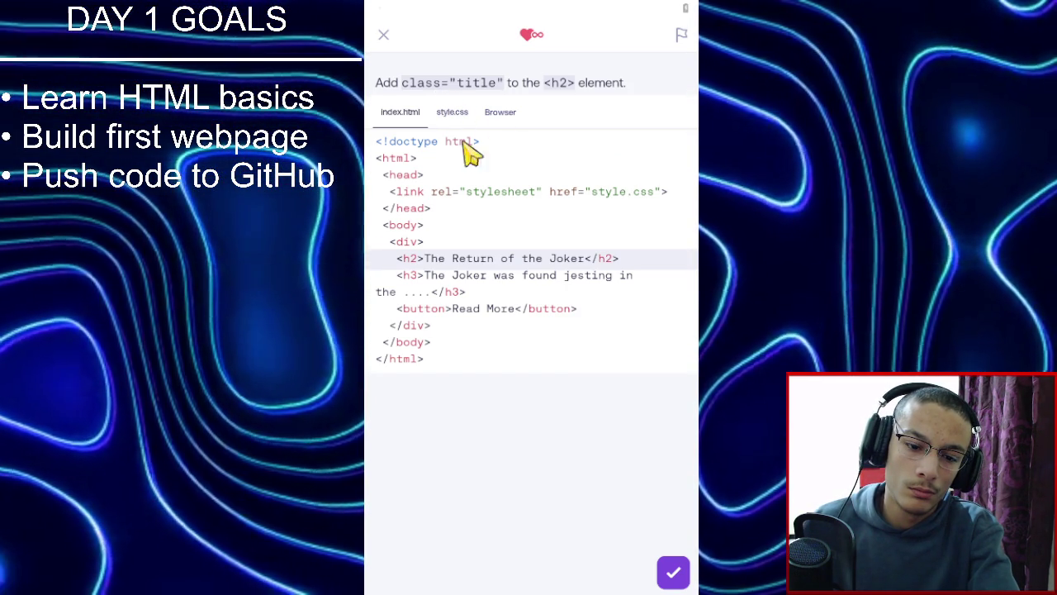
Add class="title" to the opening h2 tag, glance at style.css, and pass the check.
{"action": "left_click", "coordinate": [413, 260]}
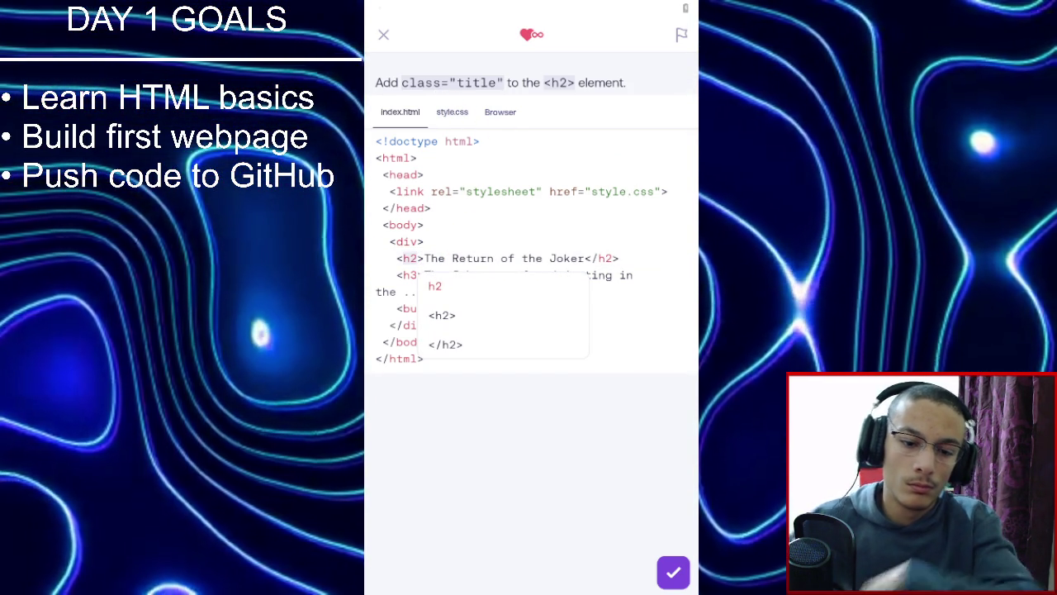
{"action": "type", "text": "class"}
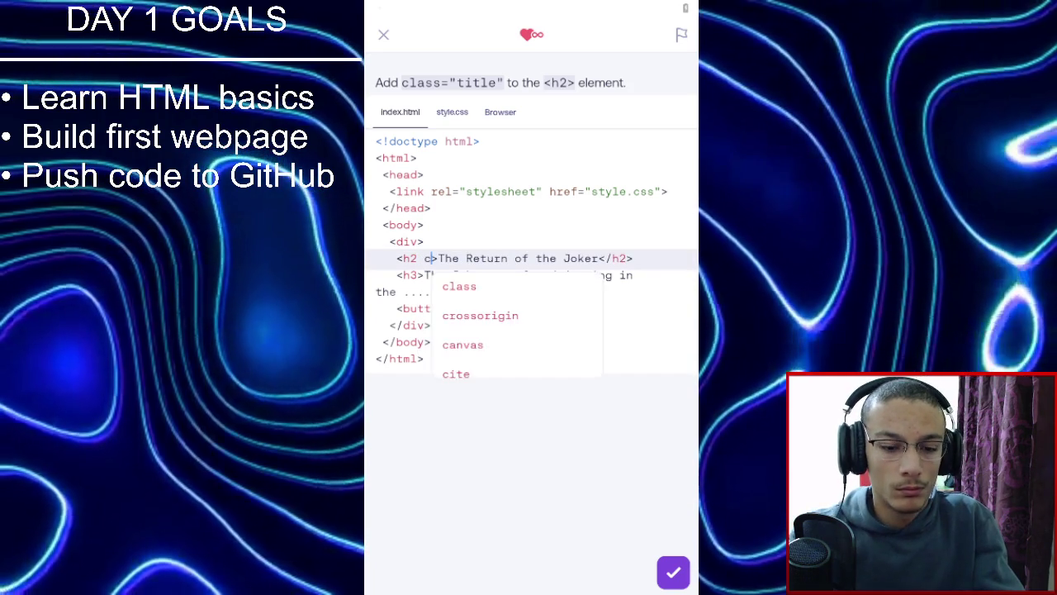
{"action": "type", "text": "= "}
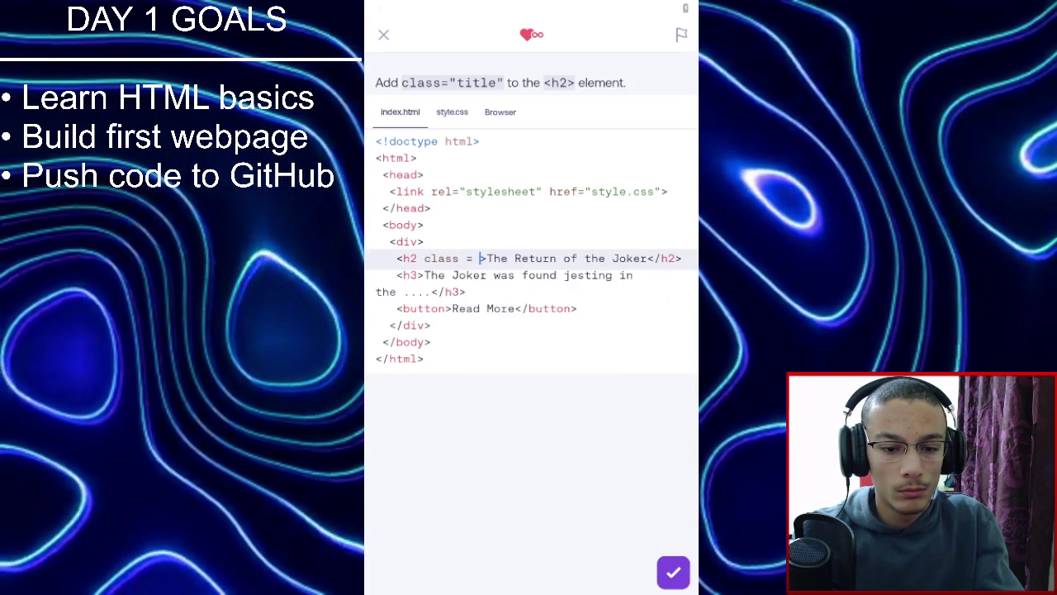
{"action": "type", "text": "\"titl"}
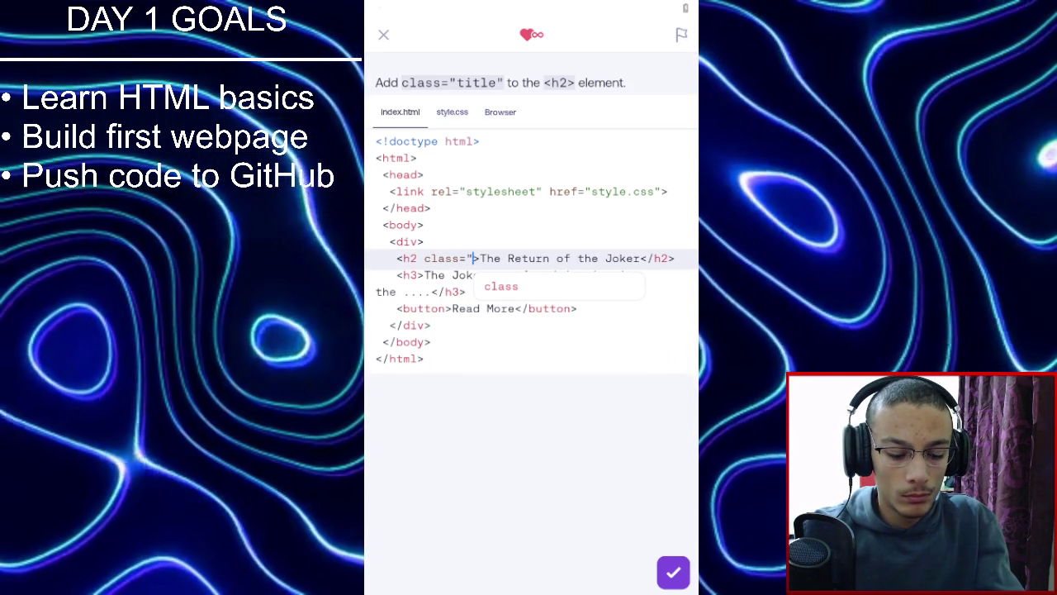
{"action": "type", "text": "e\""}
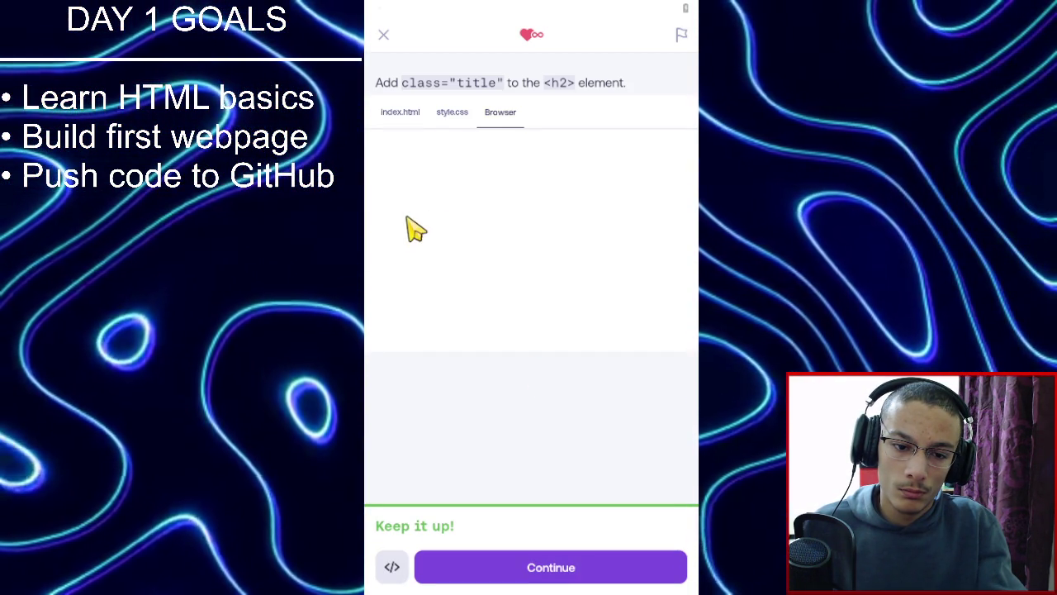
{"action": "left_click", "coordinate": [464, 113]}
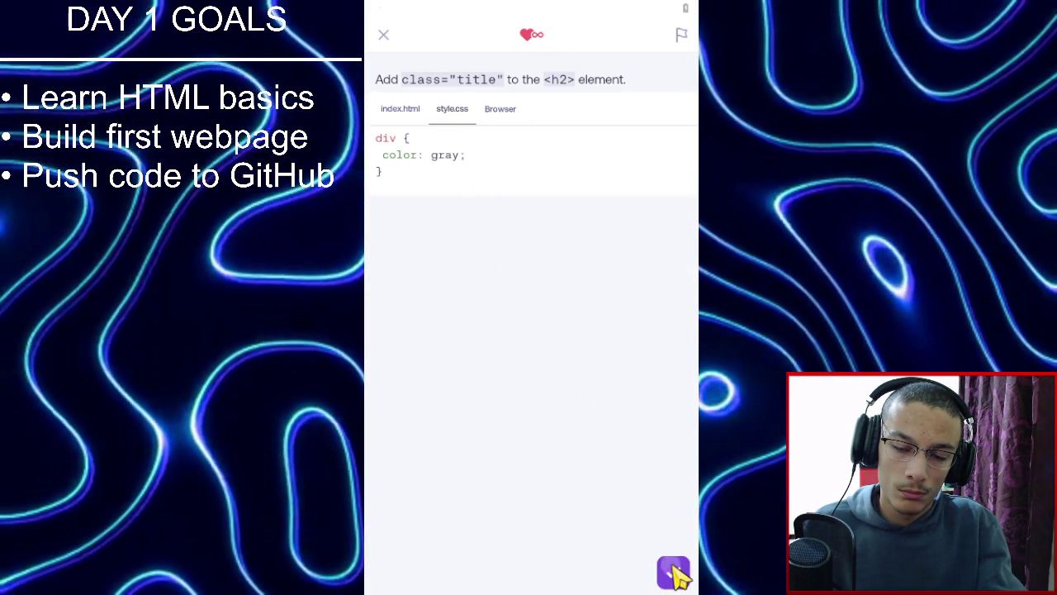
{"action": "left_click", "coordinate": [675, 575]}
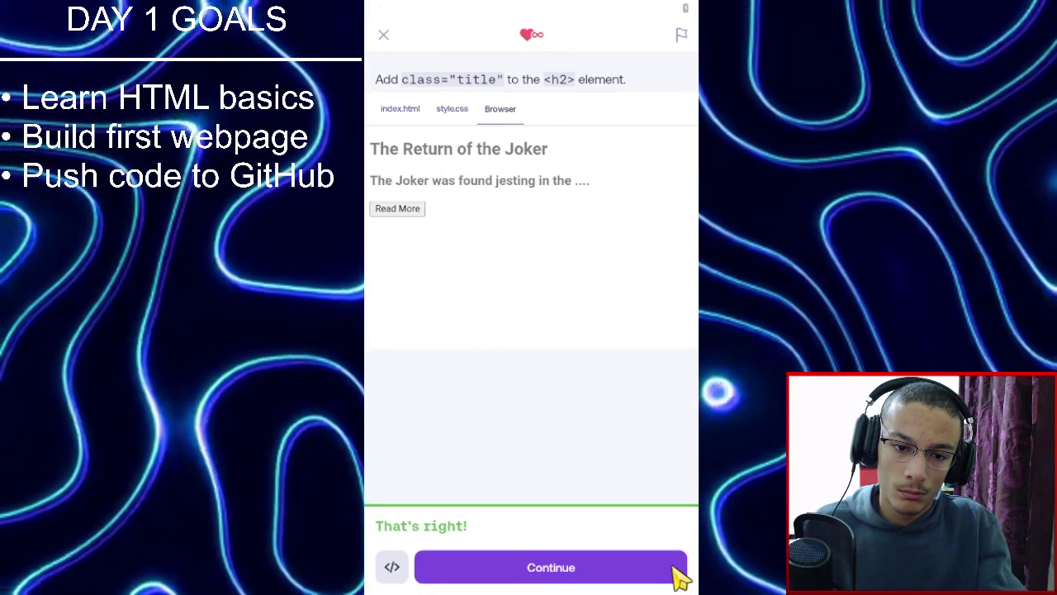
{"action": "left_click", "coordinate": [678, 576]}
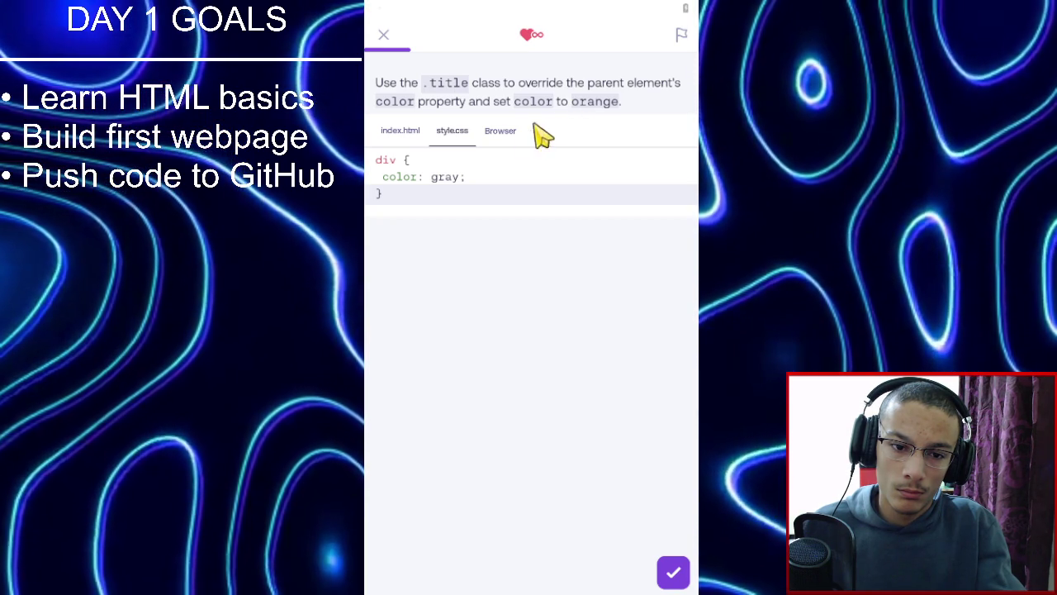
Compare the HTML, the preview and style.css, selecting the div's gray colour value.
{"action": "left_click", "coordinate": [402, 134]}
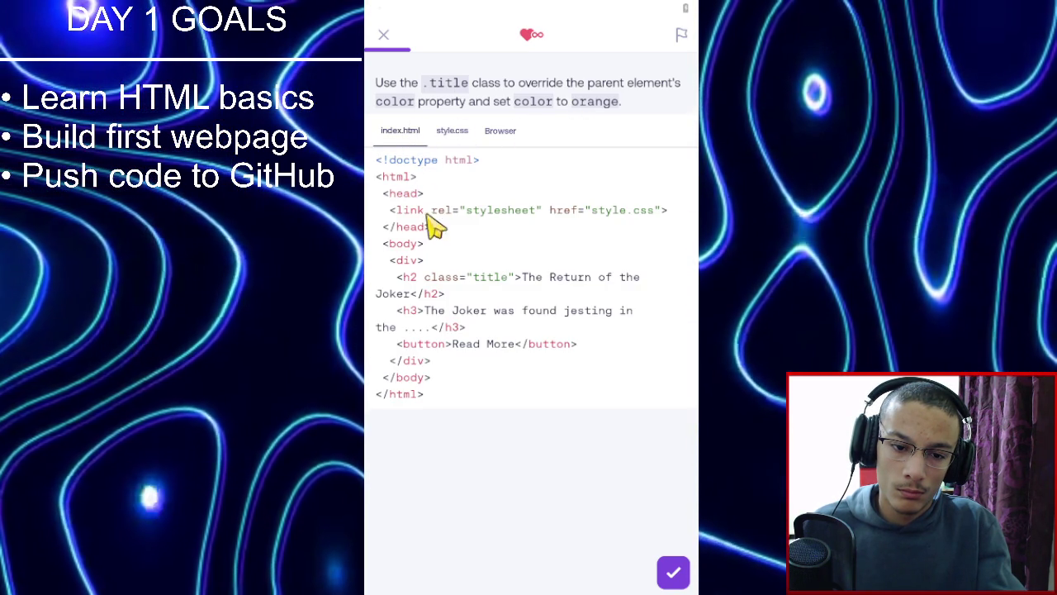
{"action": "left_click", "coordinate": [500, 133]}
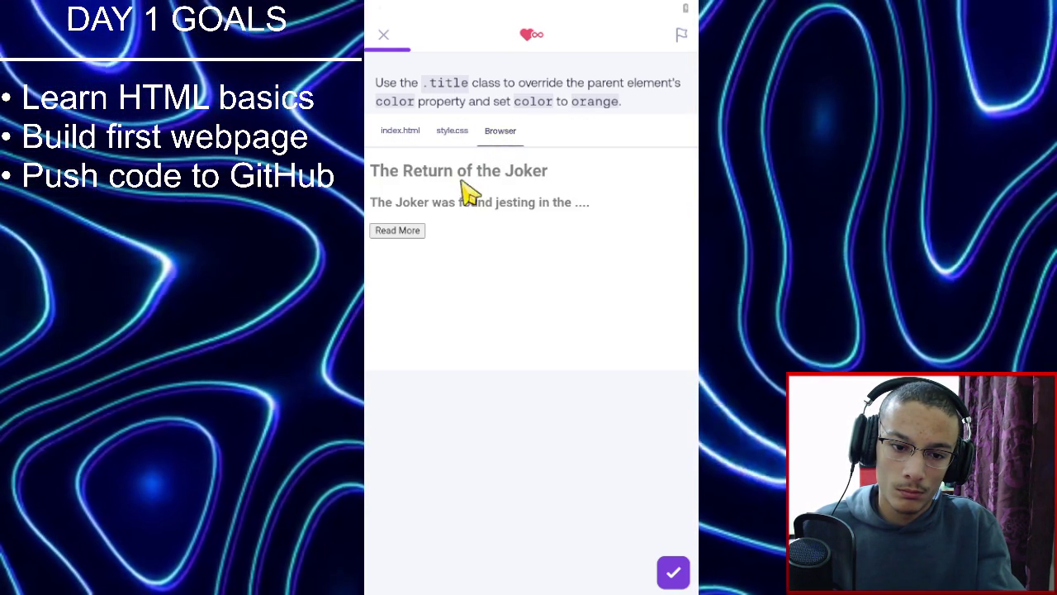
{"action": "left_click", "coordinate": [409, 133]}
{"action": "left_click", "coordinate": [459, 139]}
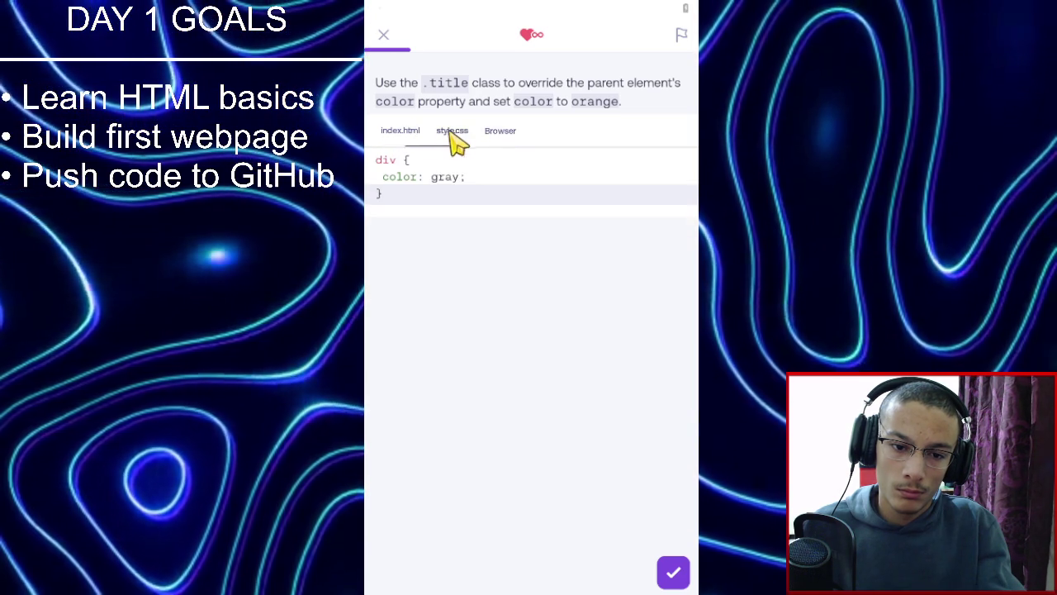
{"action": "left_click", "coordinate": [423, 140]}
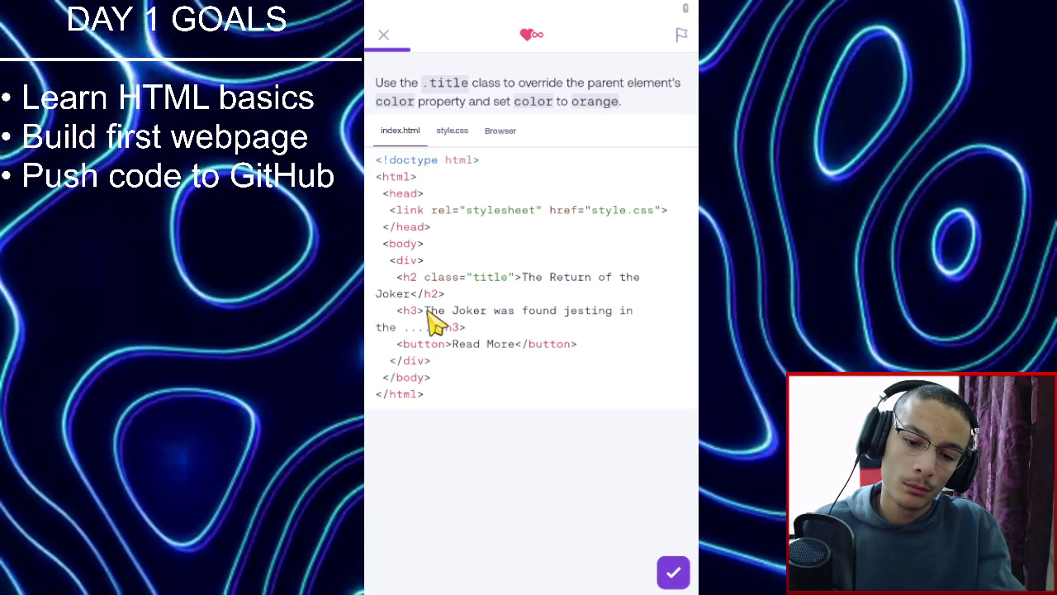
{"action": "left_click", "coordinate": [446, 137]}
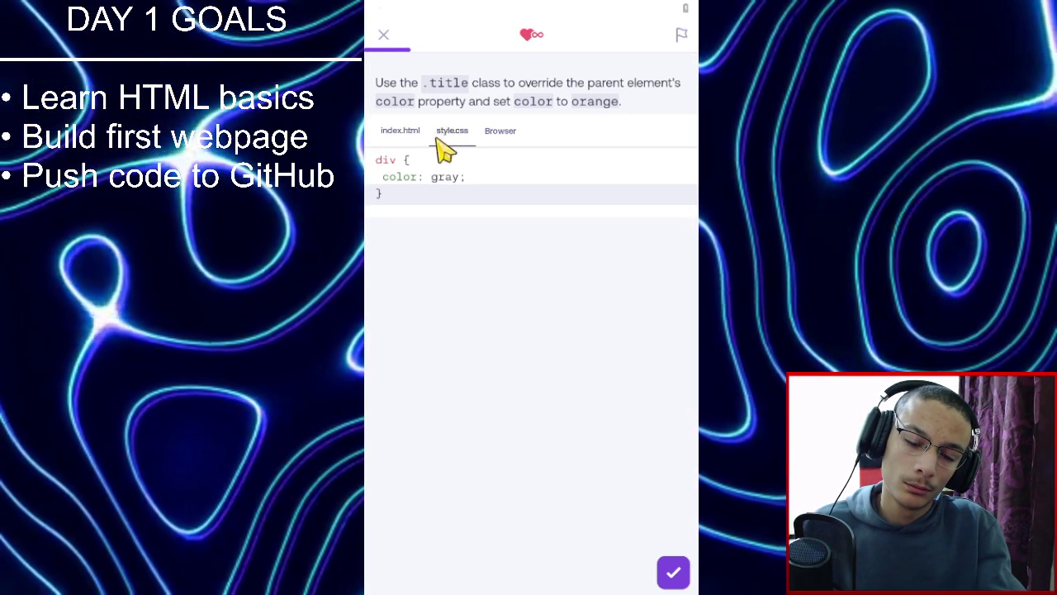
{"action": "left_click", "coordinate": [414, 138]}
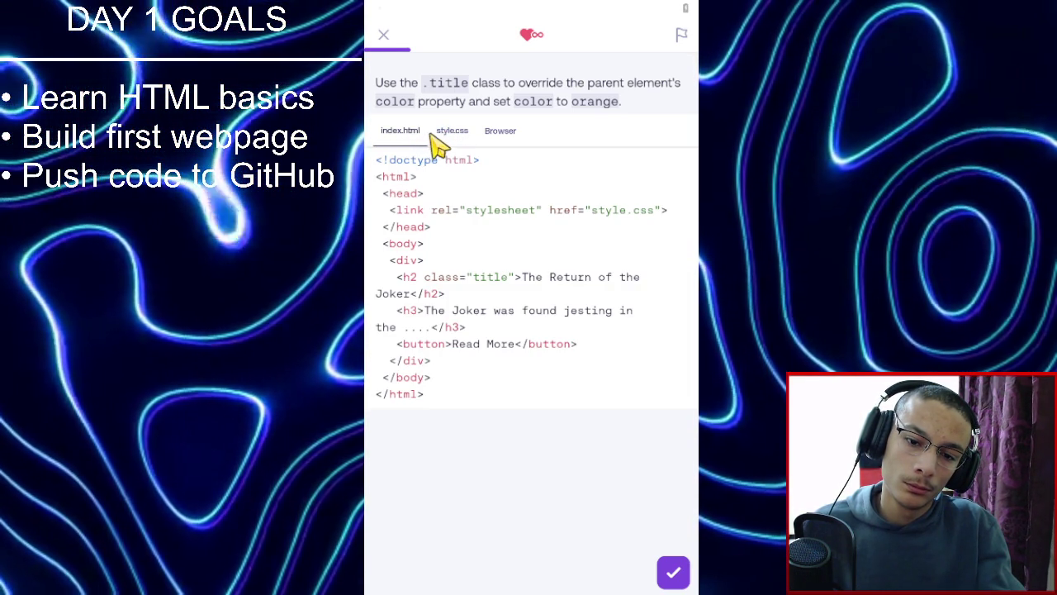
{"action": "left_click", "coordinate": [438, 139]}
{"action": "double_click", "coordinate": [444, 176]}
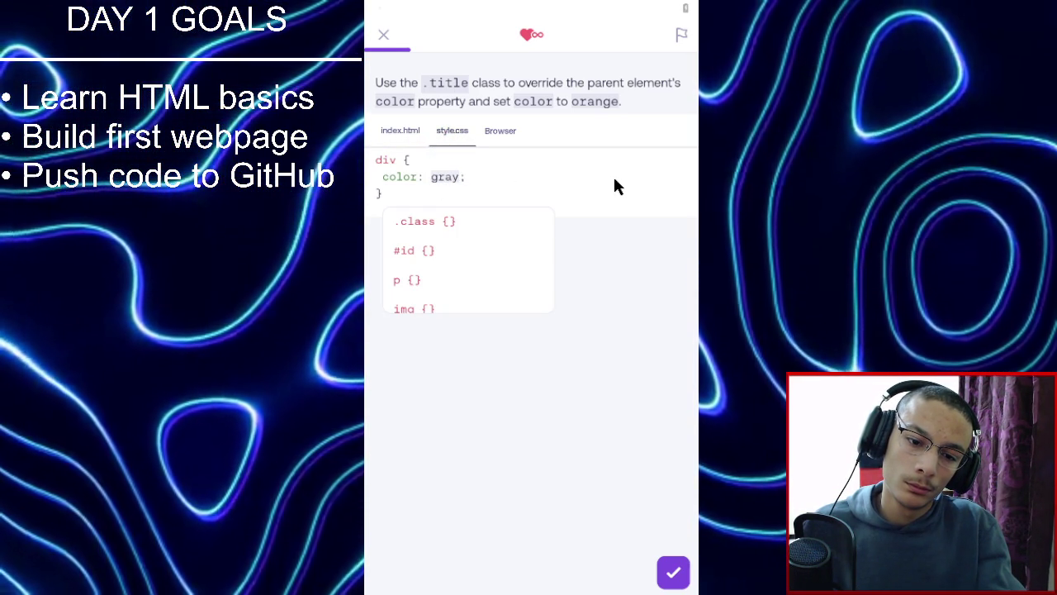
Add a new .title class rule below the div rule.
{"action": "left_click", "coordinate": [576, 200]}
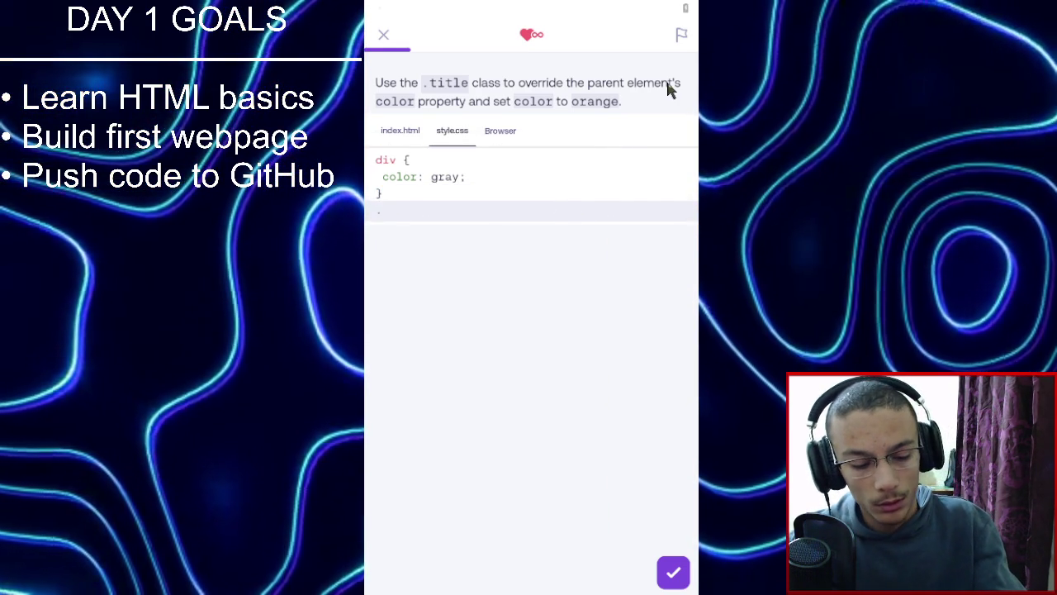
{"action": "type", "text": ".o"}
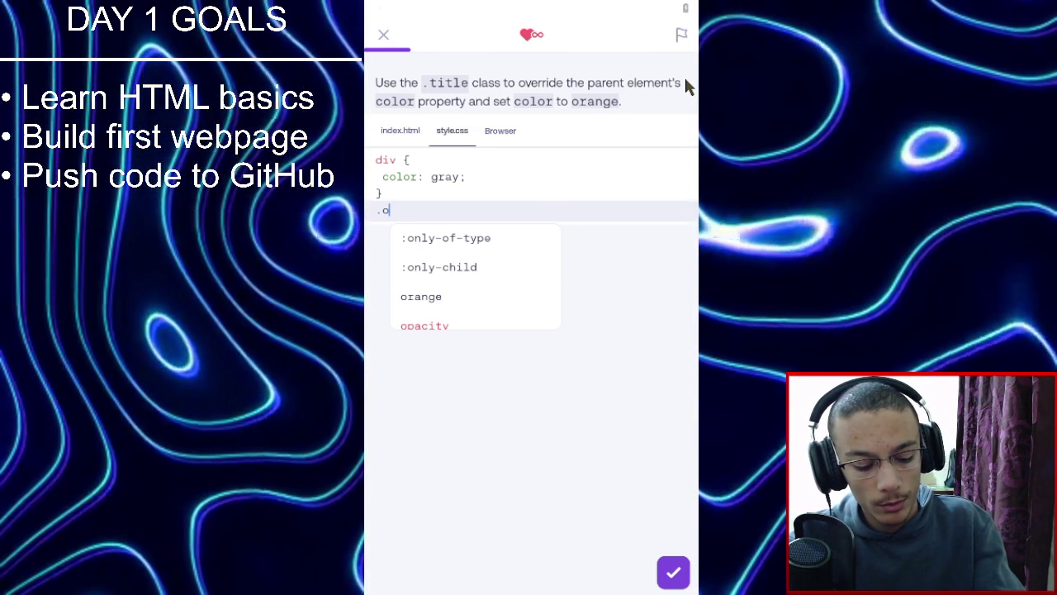
{"action": "key", "text": "BackSpace"}
{"action": "type", "text": "t"}
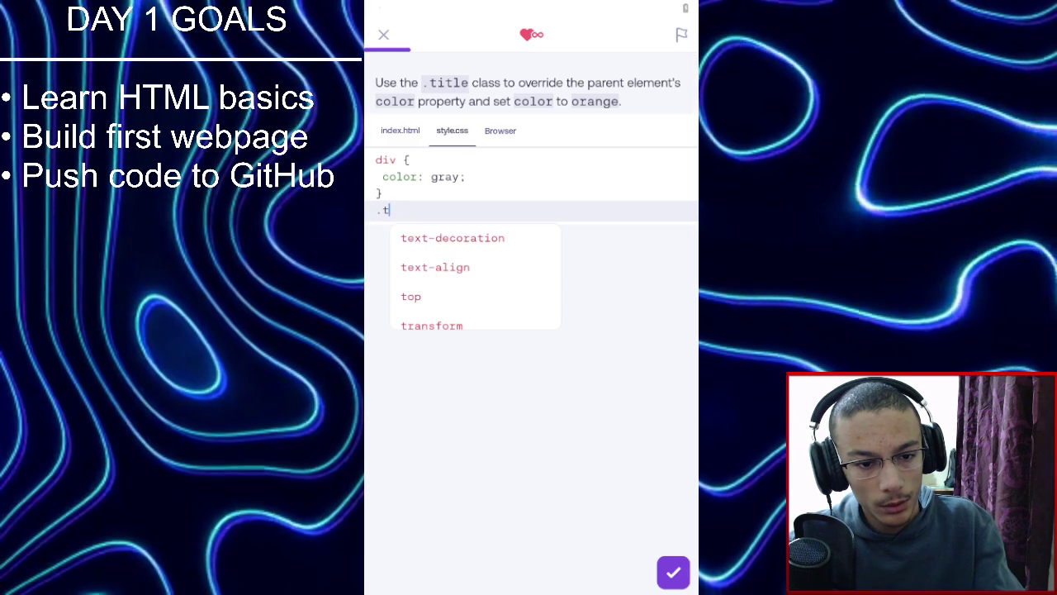
{"action": "type", "text": "itle"}
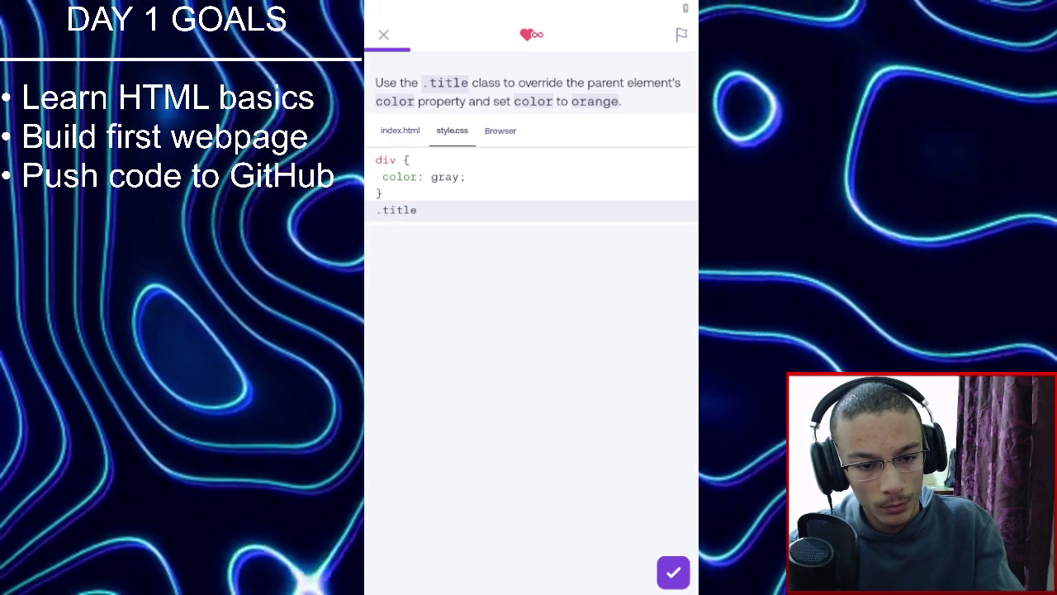
{"action": "key", "text": "BackSpace"}
{"action": "key", "text": "BackSpace"}
{"action": "key", "text": "BackSpace"}
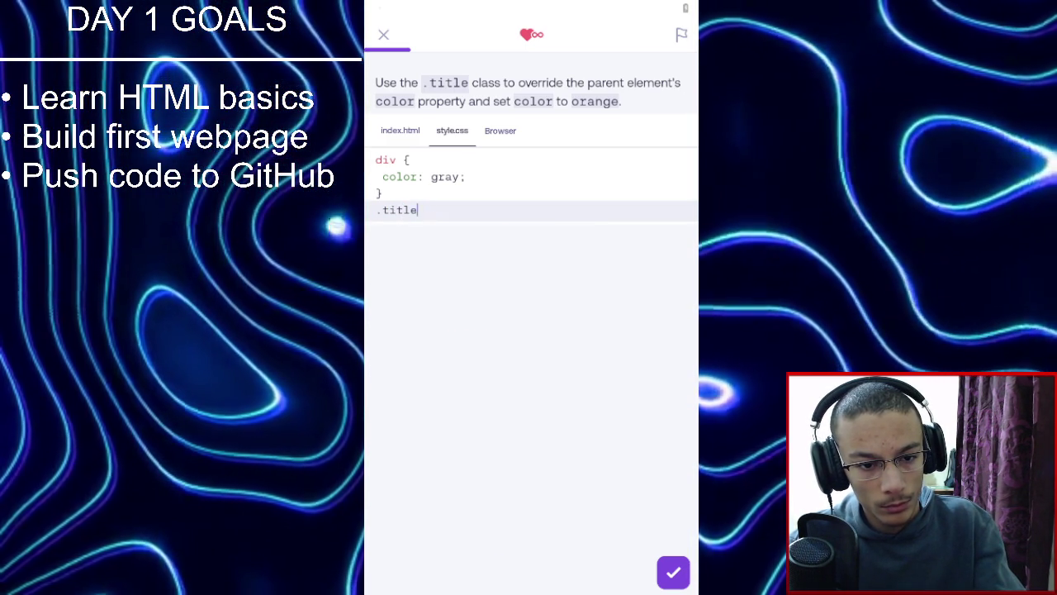
{"action": "key", "text": "BackSpace"}
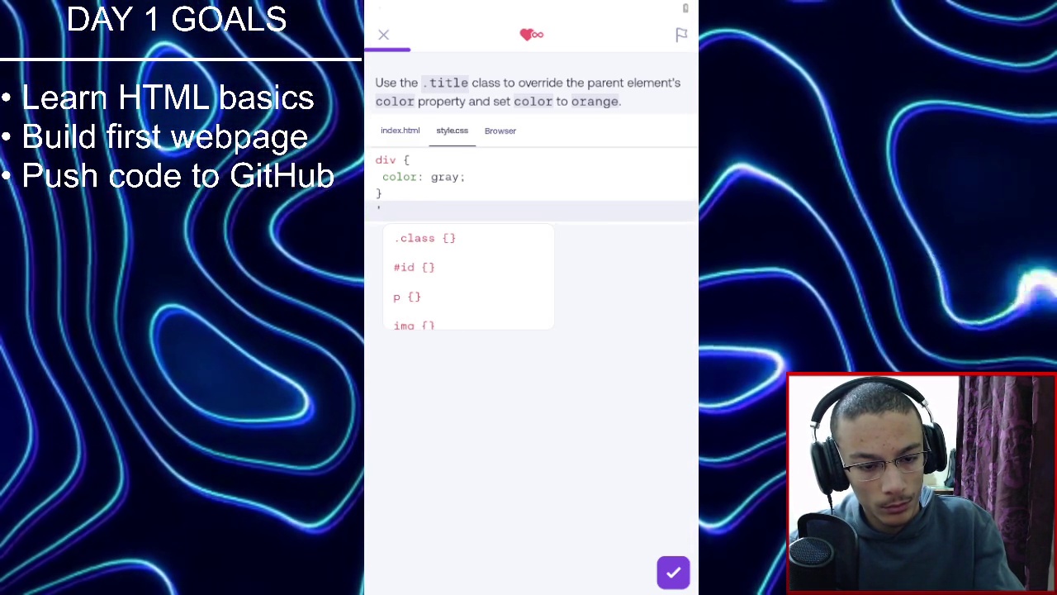
{"action": "key", "text": "Return"}
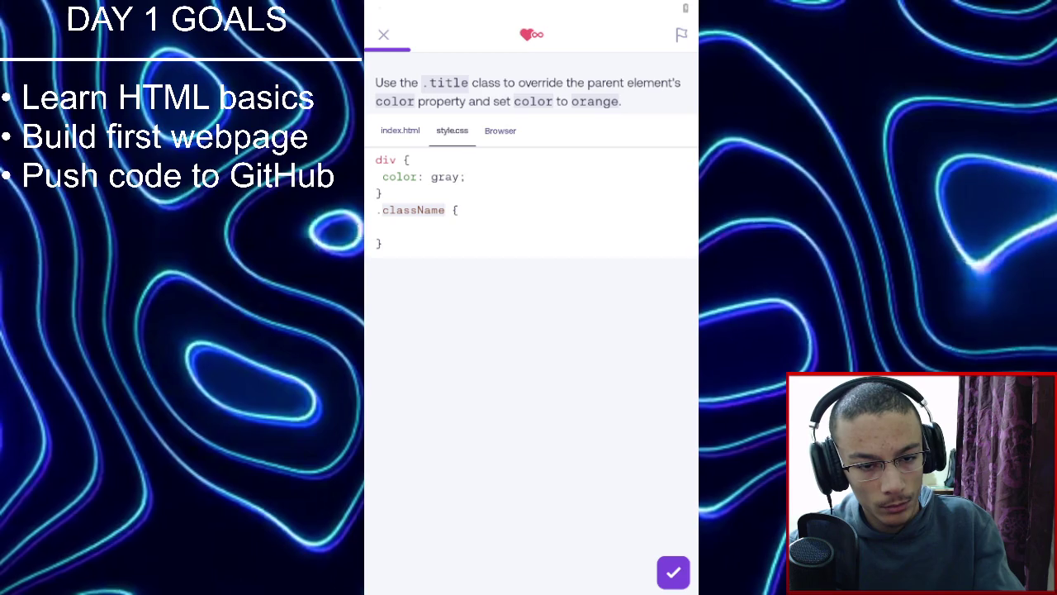
{"action": "type", "text": "title"}
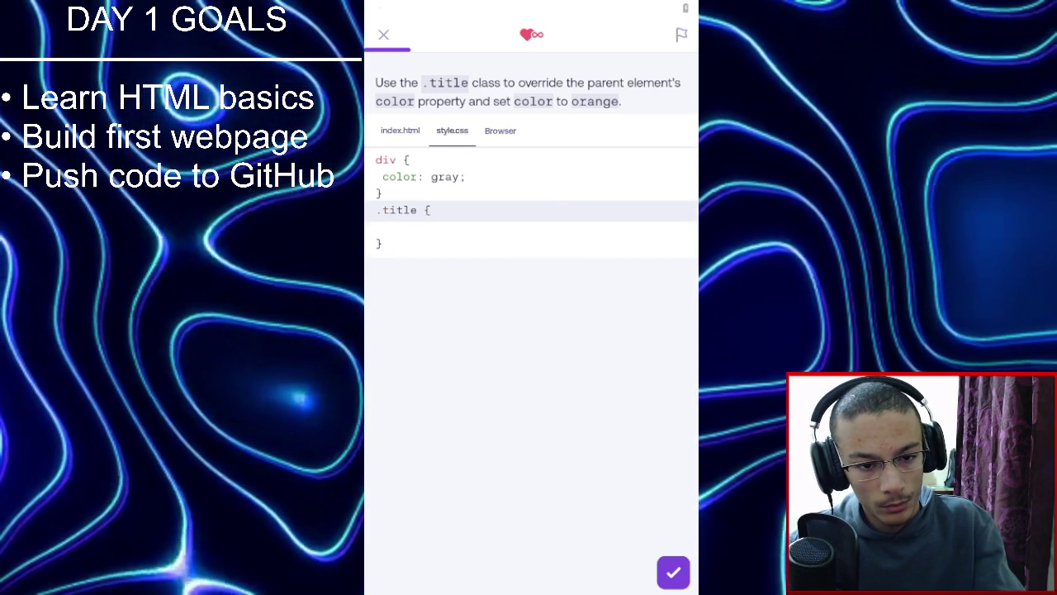
Give the .title rule color: orange; and pass the exercise.
{"action": "left_click", "coordinate": [382, 226]}
{"action": "type", "text": "color"}
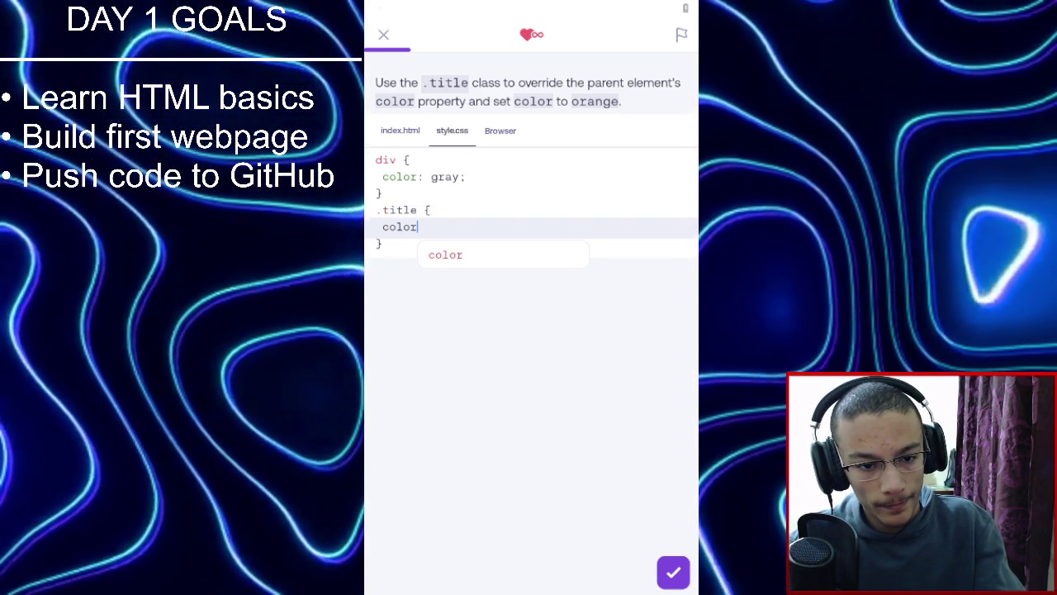
{"action": "type", "text": ": o"}
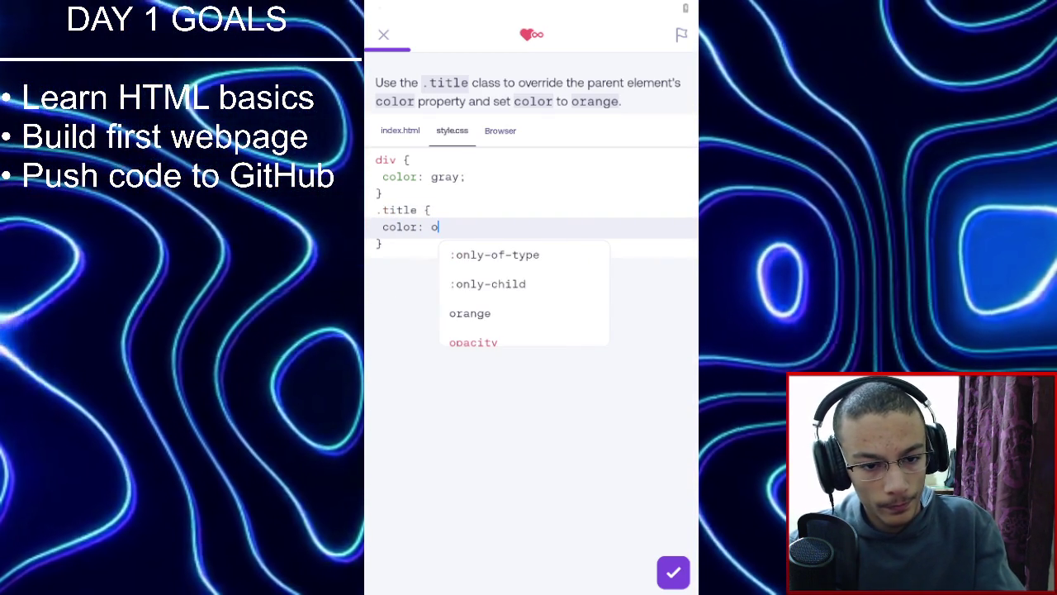
{"action": "type", "text": "ra,"}
{"action": "type", "text": "ge"}
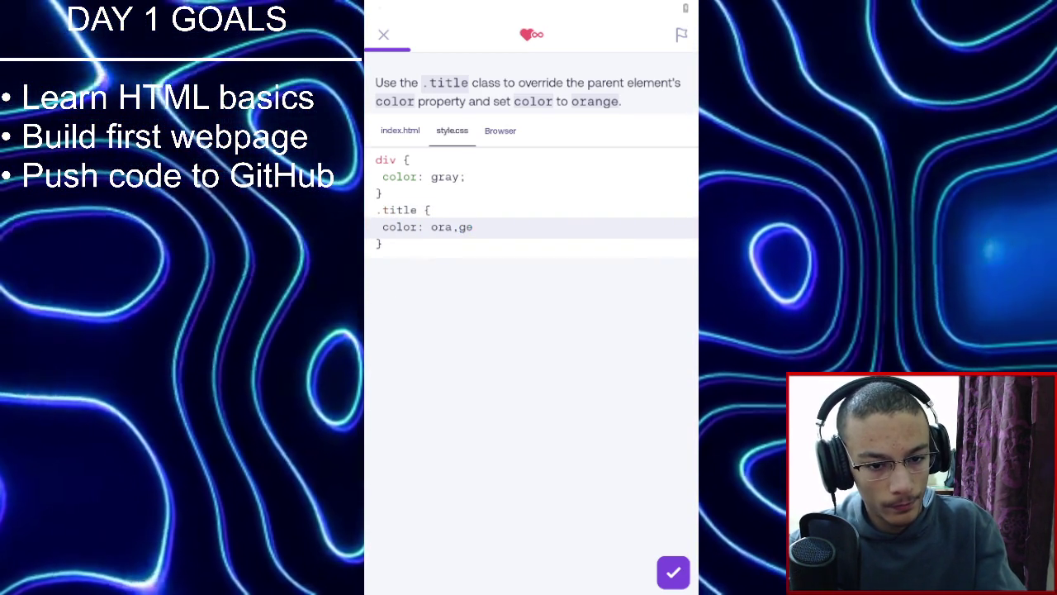
{"action": "key", "text": "BackSpace"}
{"action": "key", "text": "BackSpace"}
{"action": "key", "text": "BackSpace"}
{"action": "type", "text": "nge;"}
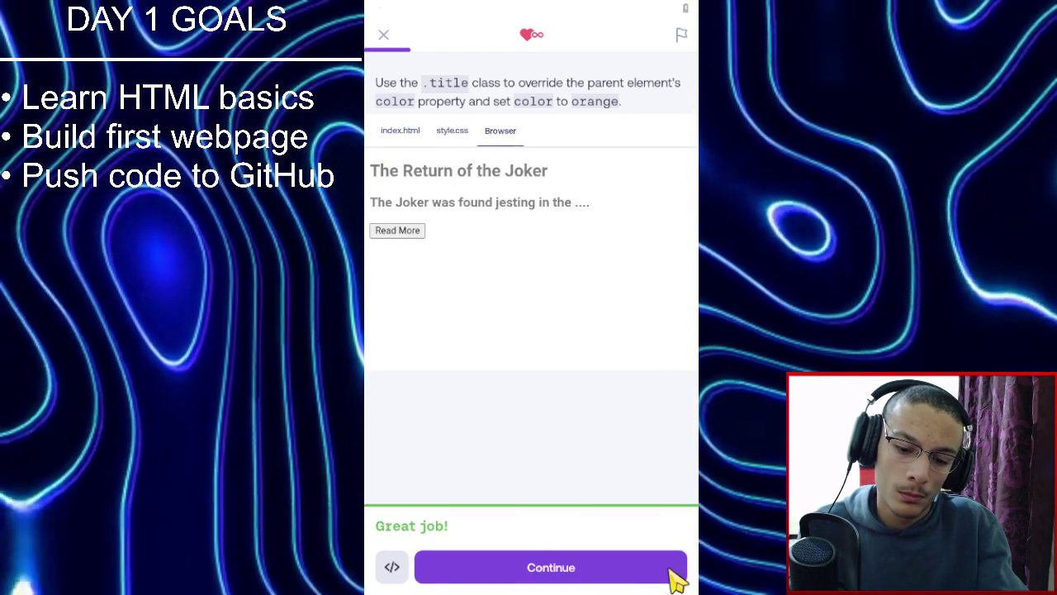
{"action": "left_click", "coordinate": [670, 569]}
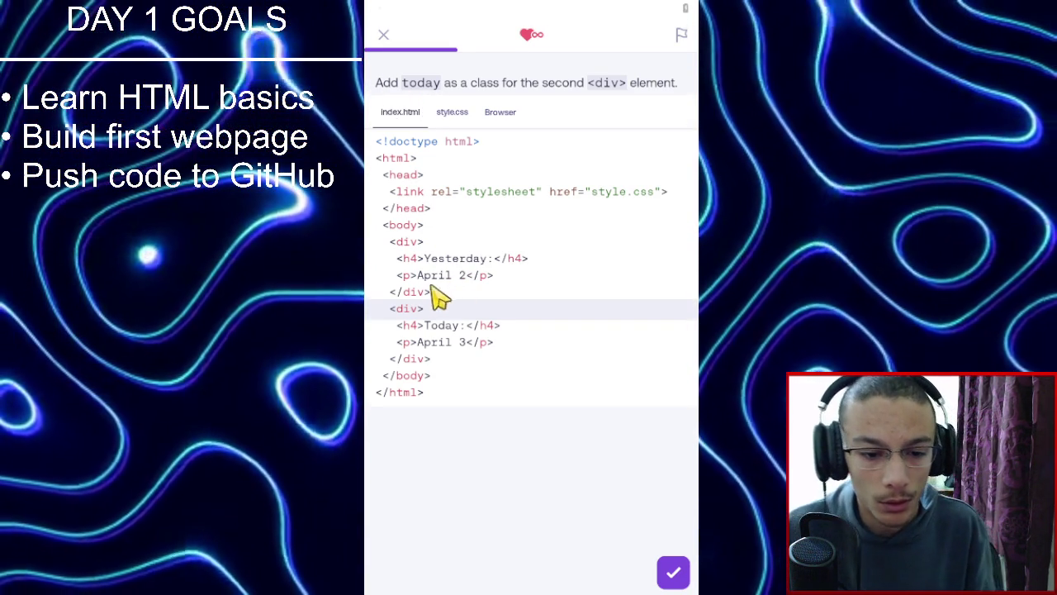
Add class="today" to the second div tag and pass the exercise.
{"action": "left_click", "coordinate": [428, 325]}
{"action": "left_click", "coordinate": [413, 325]}
{"action": "left_click", "coordinate": [423, 308]}
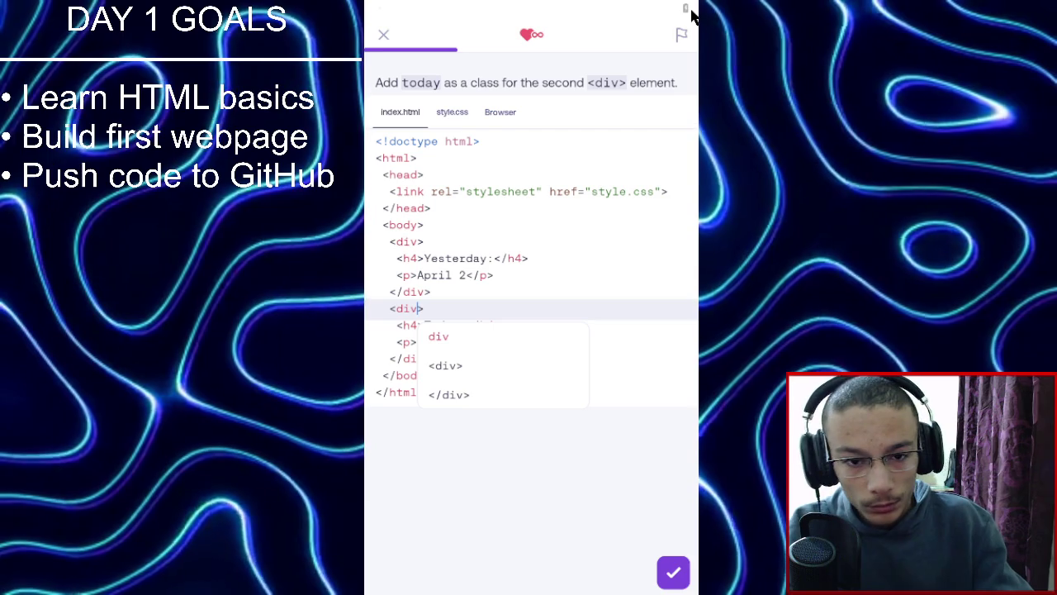
{"action": "type", "text": "class=\""}
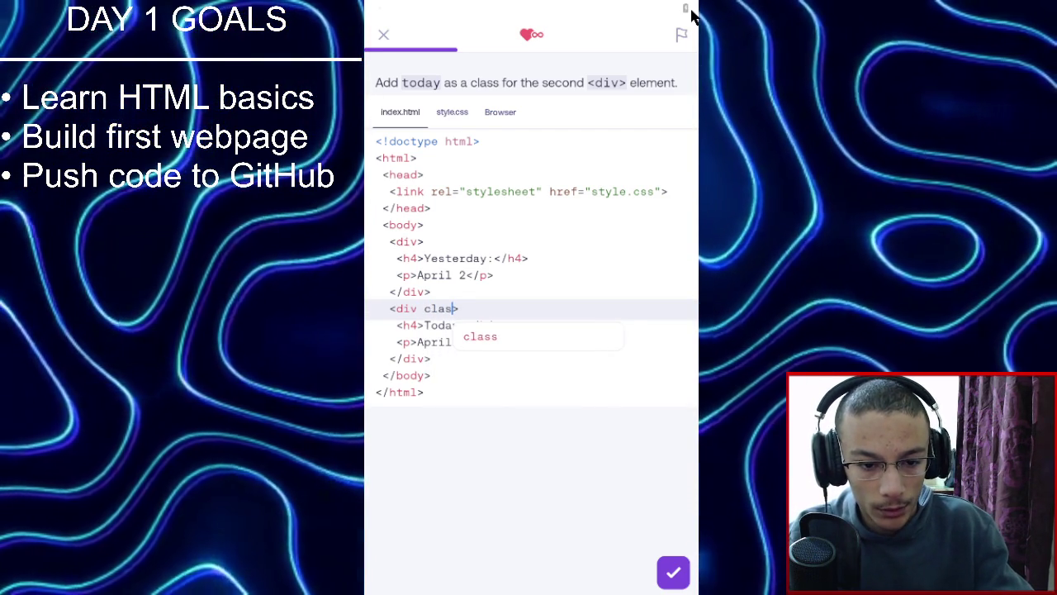
{"action": "type", "text": "today"}
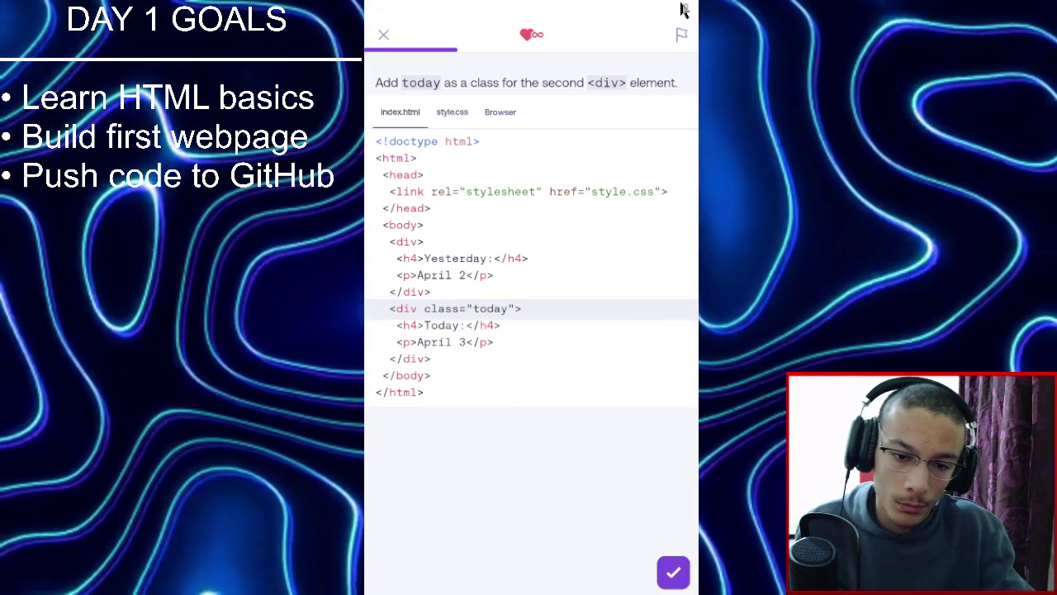
{"action": "left_click", "coordinate": [674, 572]}
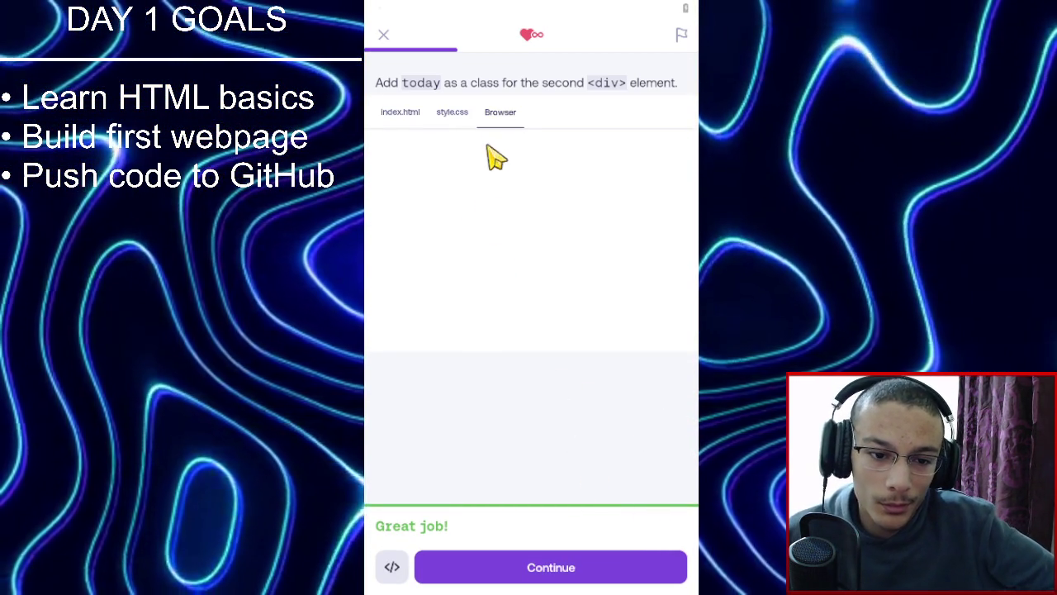
{"action": "left_click", "coordinate": [549, 579]}
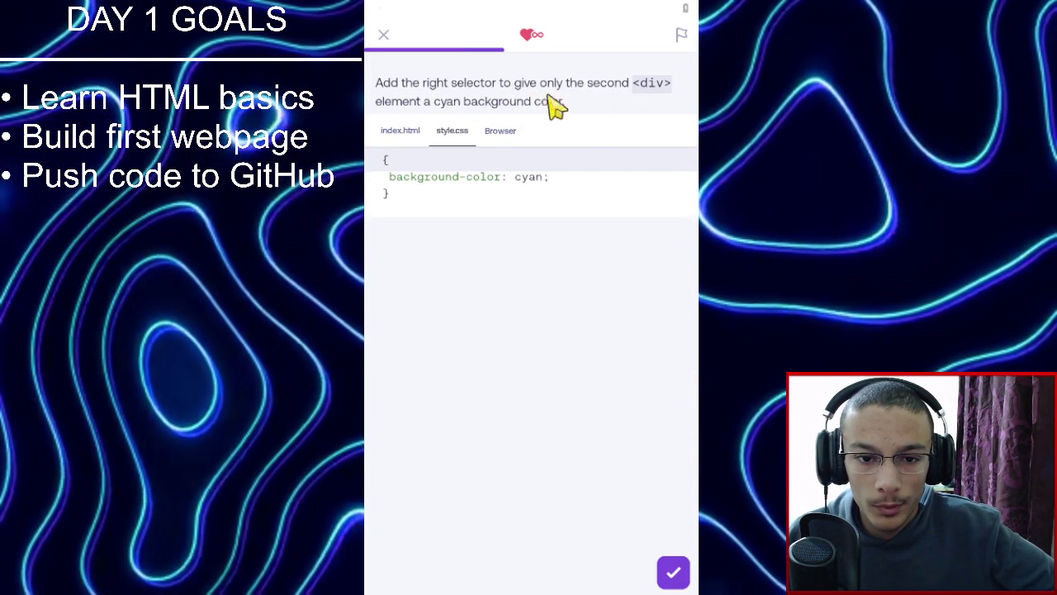
Find the second div's class in the HTML and give the cyan rule a .today selector.
{"action": "left_click", "coordinate": [410, 133]}
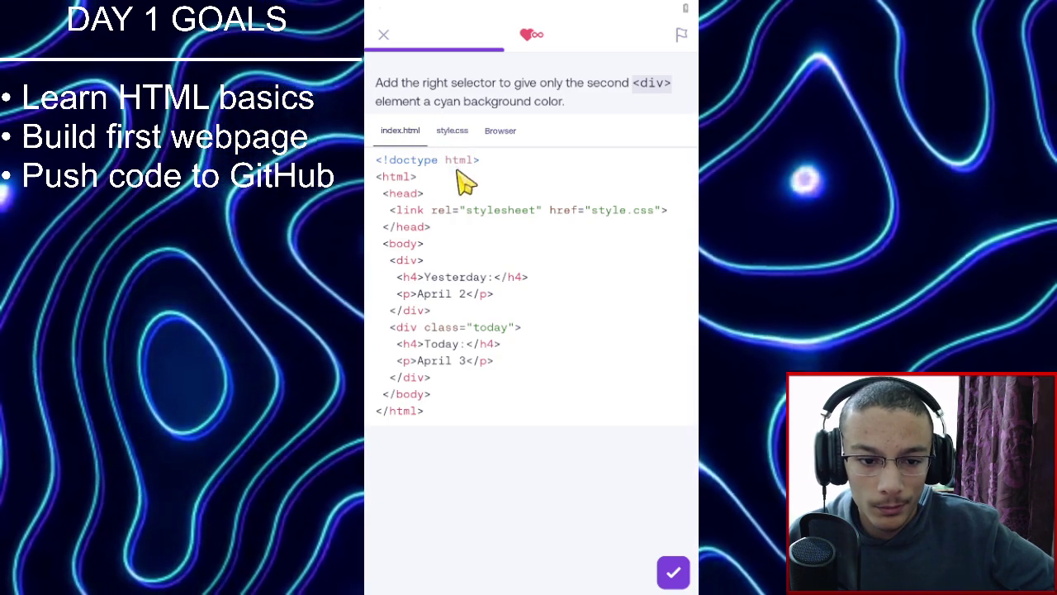
{"action": "left_click", "coordinate": [467, 142]}
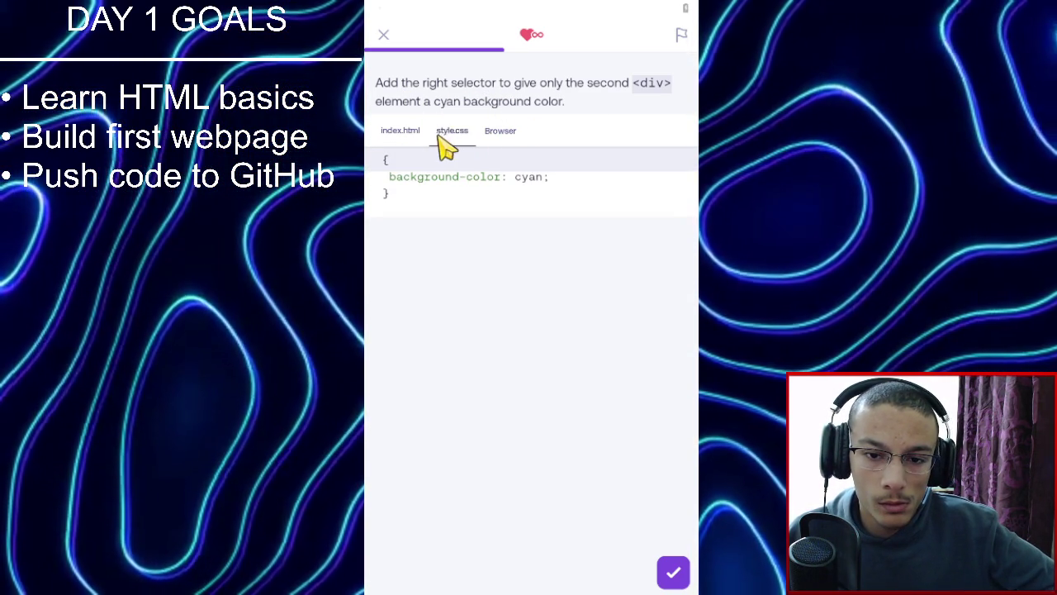
{"action": "left_click", "coordinate": [404, 134]}
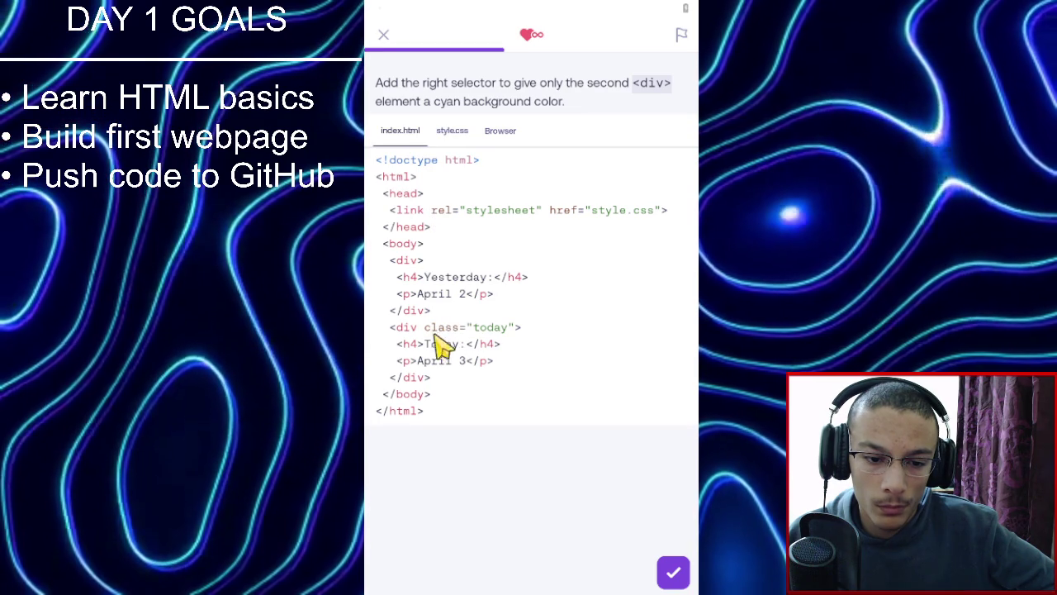
{"action": "left_click", "coordinate": [451, 132]}
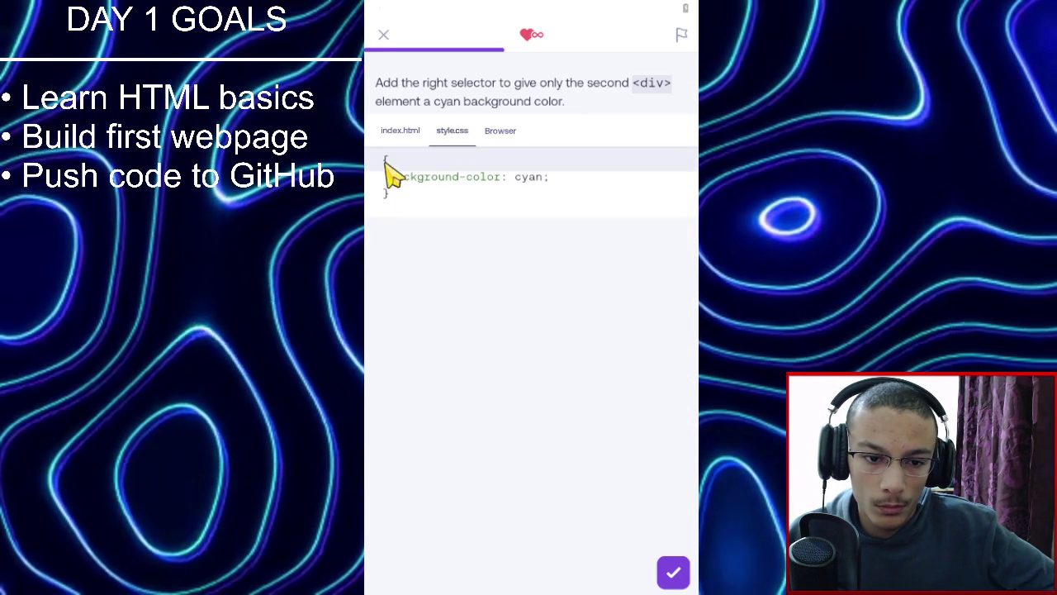
{"action": "left_click", "coordinate": [386, 159]}
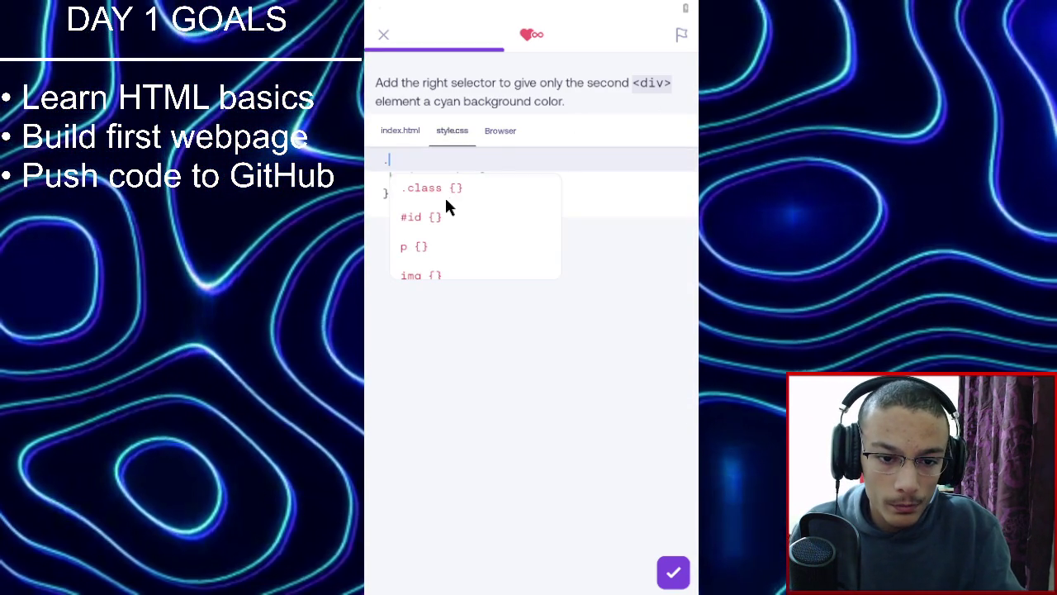
{"action": "left_click", "coordinate": [447, 196]}
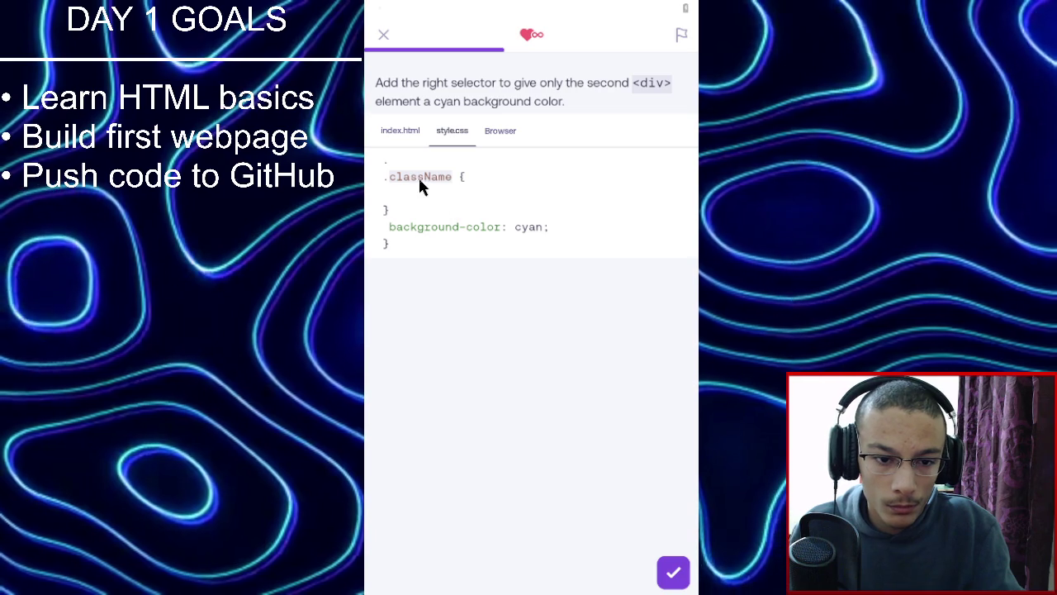
{"action": "left_click", "coordinate": [430, 188]}
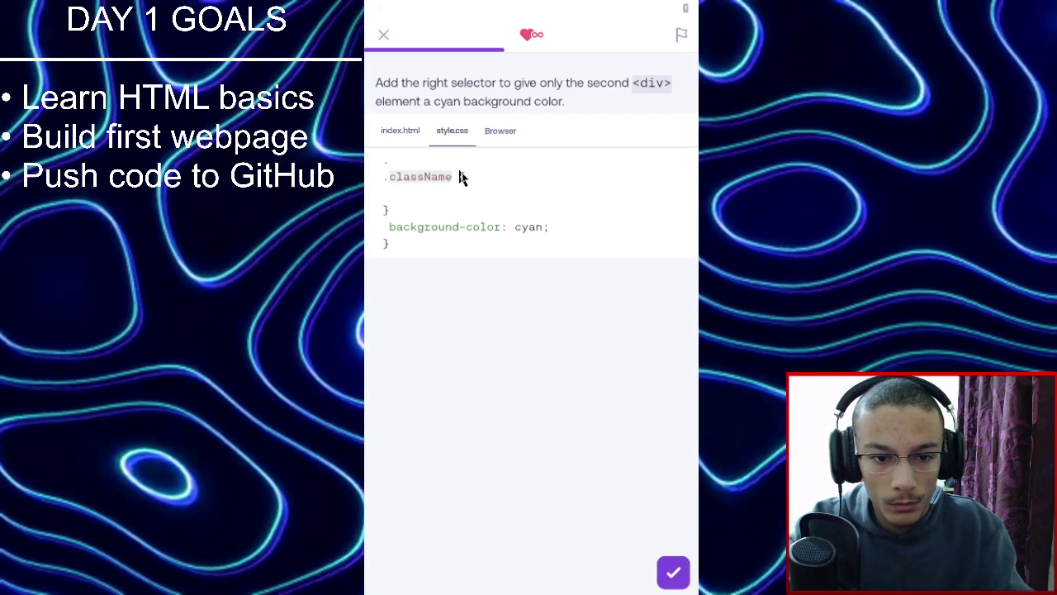
{"action": "type", "text": "today {"}
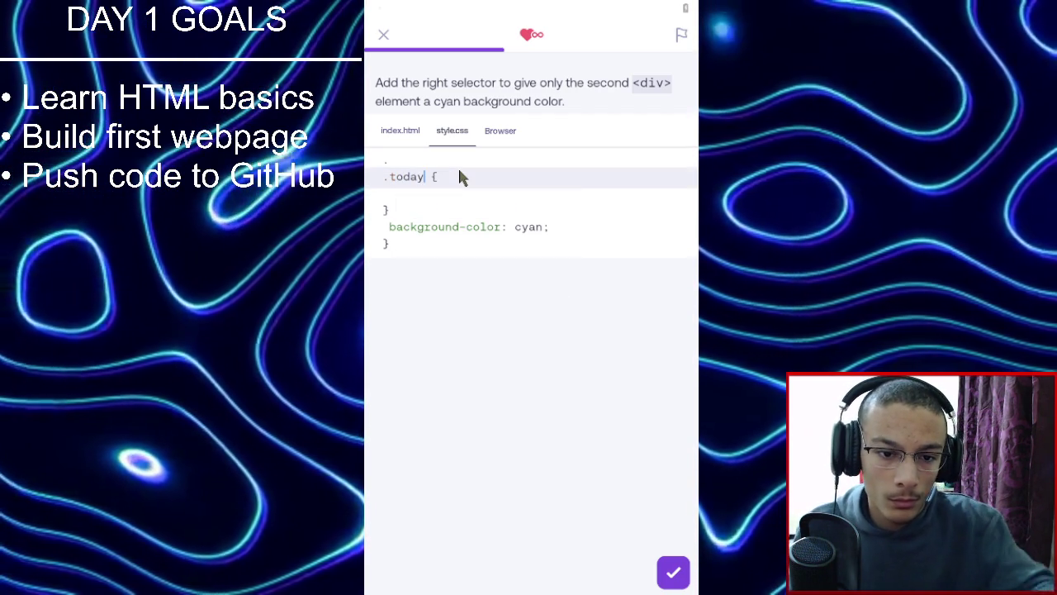
Remove the stray closing brace and empty first line, then pass the check.
{"action": "left_click", "coordinate": [404, 210]}
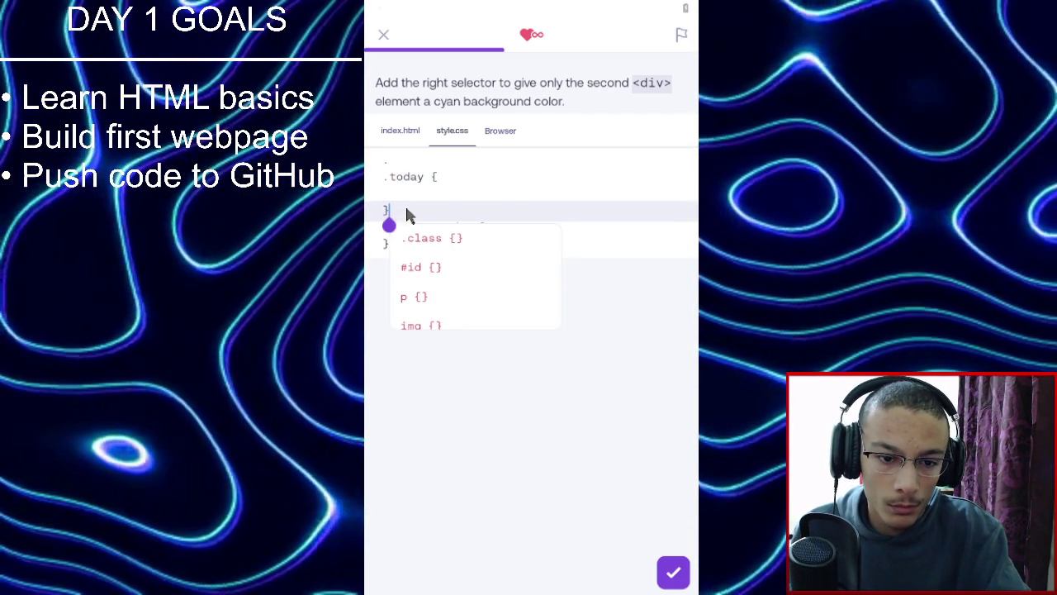
{"action": "key", "text": "BackSpace"}
{"action": "key", "text": "BackSpace"}
{"action": "key", "text": "BackSpace"}
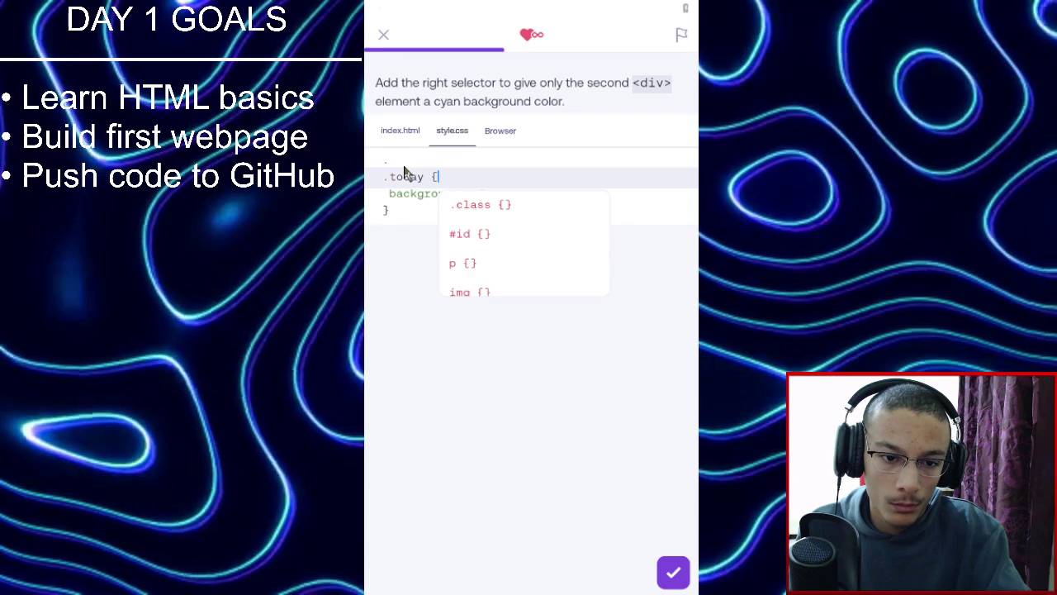
{"action": "left_click", "coordinate": [403, 166]}
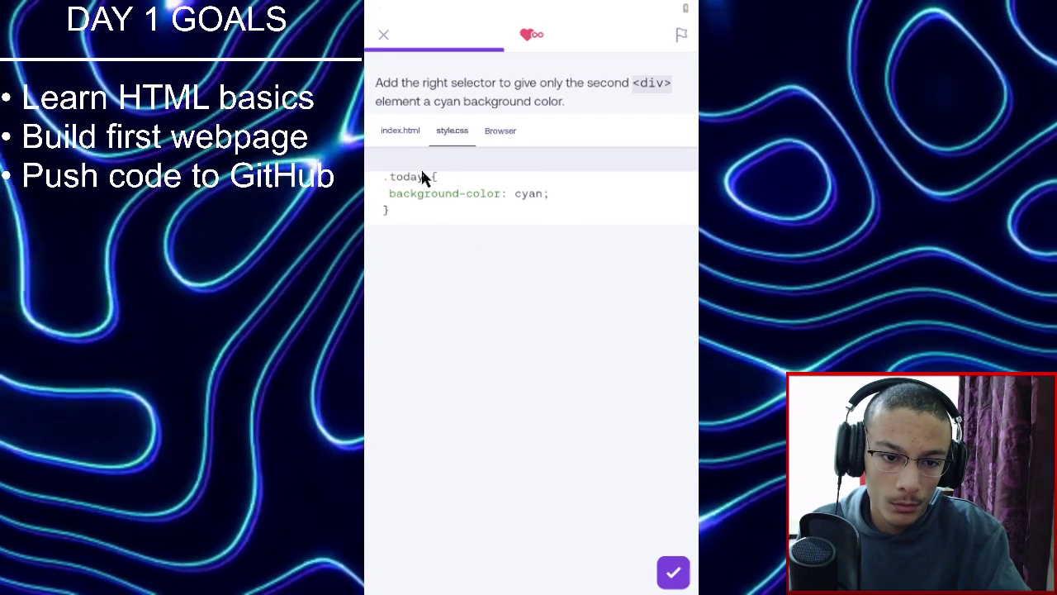
{"action": "key", "text": "Delete"}
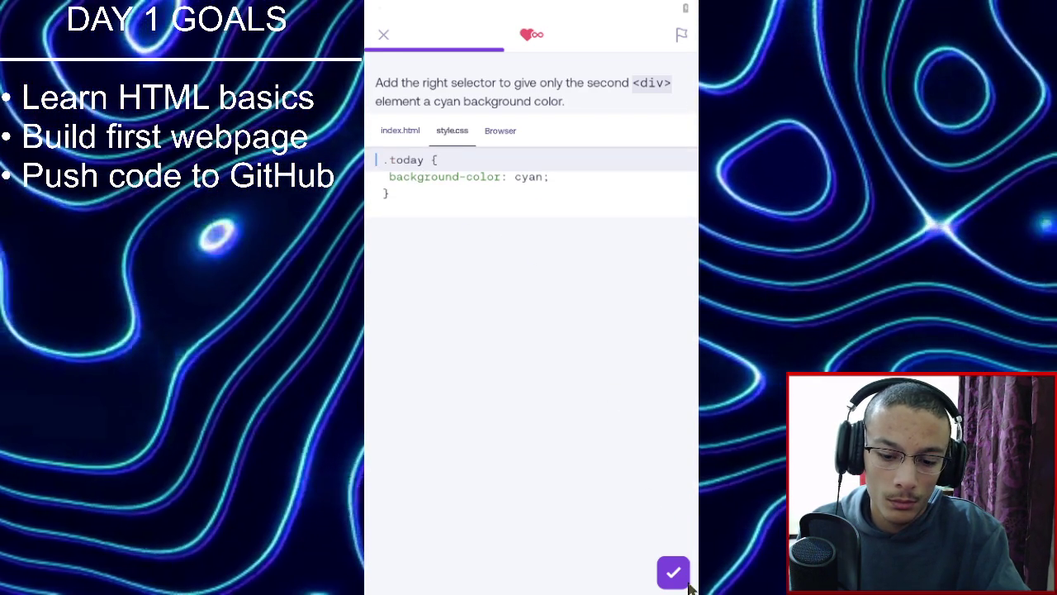
{"action": "left_click", "coordinate": [688, 582]}
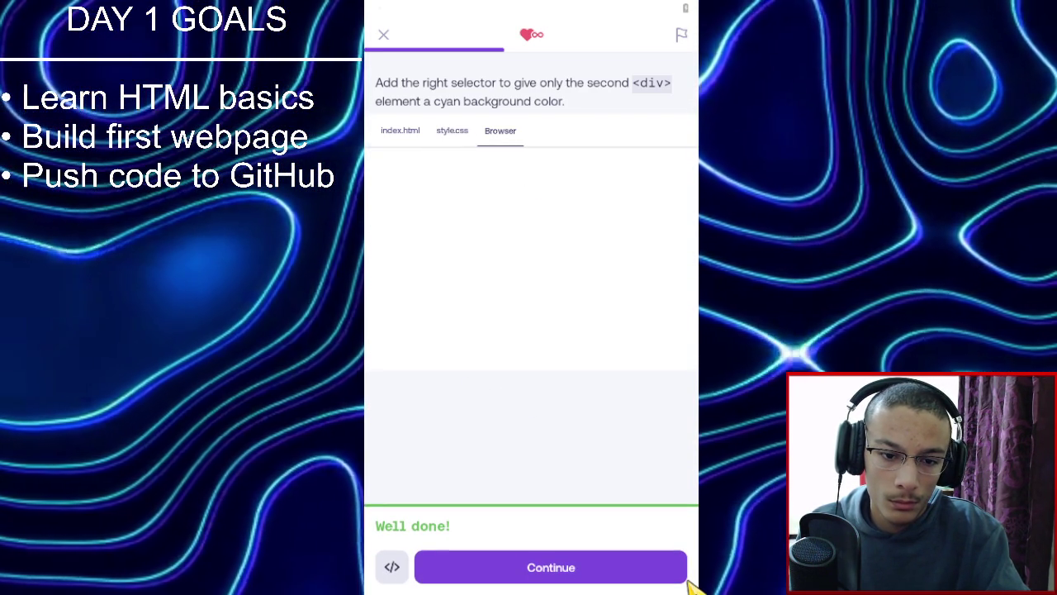
{"action": "left_click", "coordinate": [662, 579]}
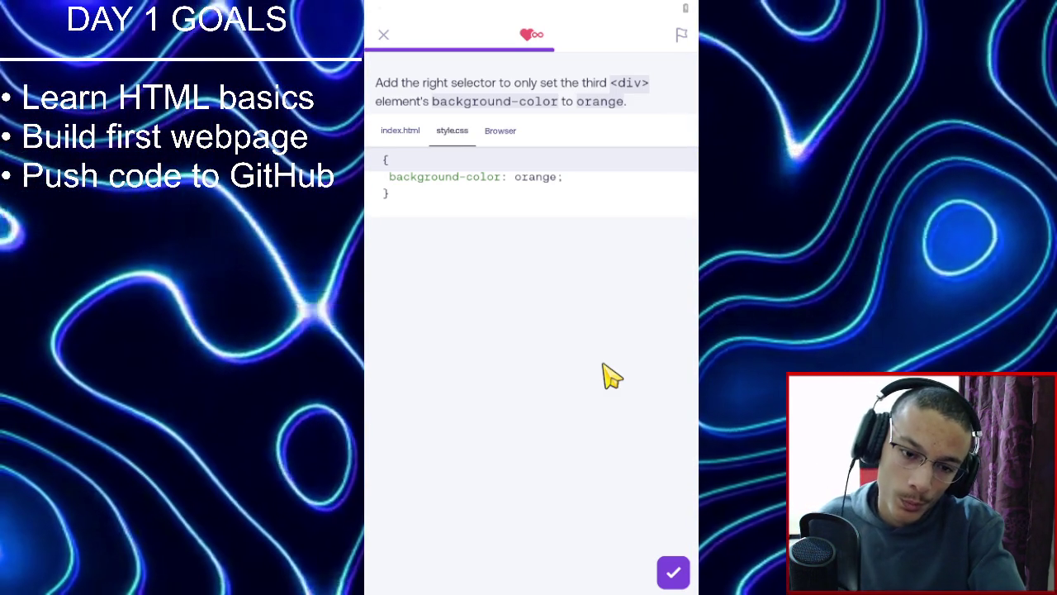
Look up the third div's class and add the .close selector to the orange rule.
{"action": "left_click", "coordinate": [403, 137]}
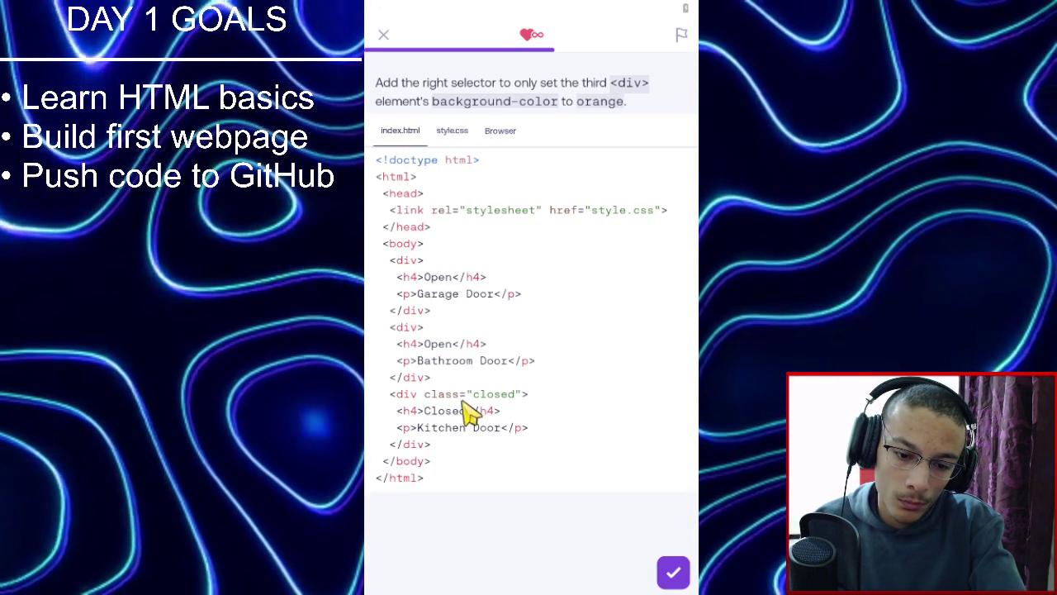
{"action": "left_click", "coordinate": [452, 134]}
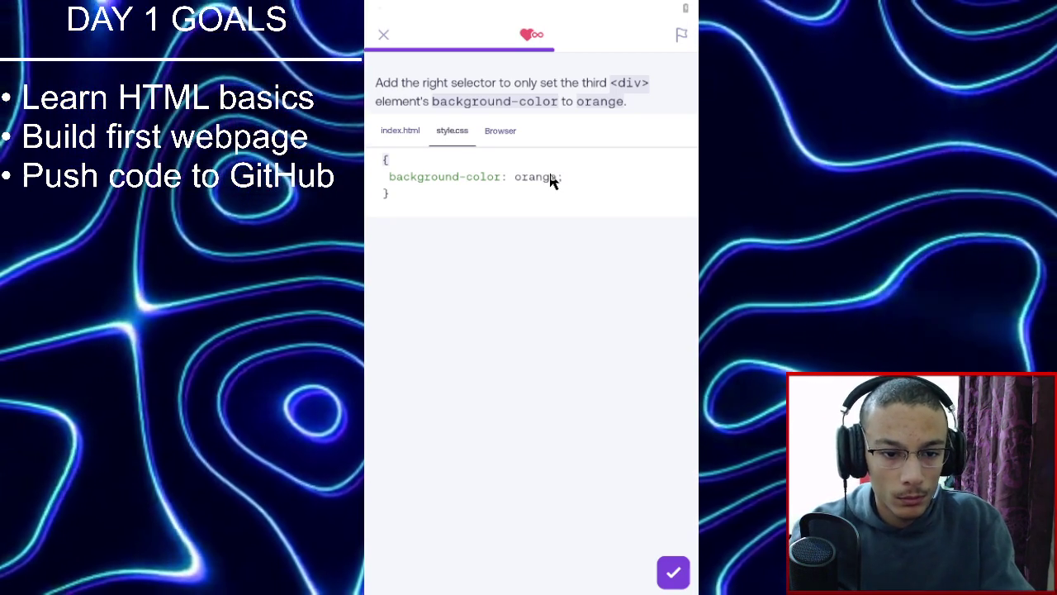
{"action": "type", "text": ".close"}
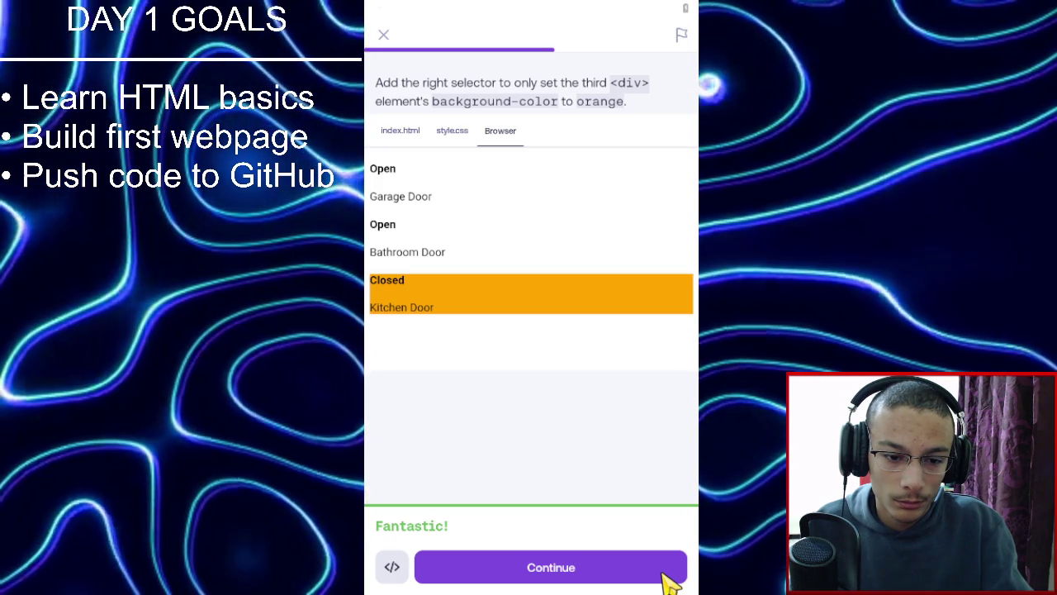
{"action": "left_click", "coordinate": [667, 578]}
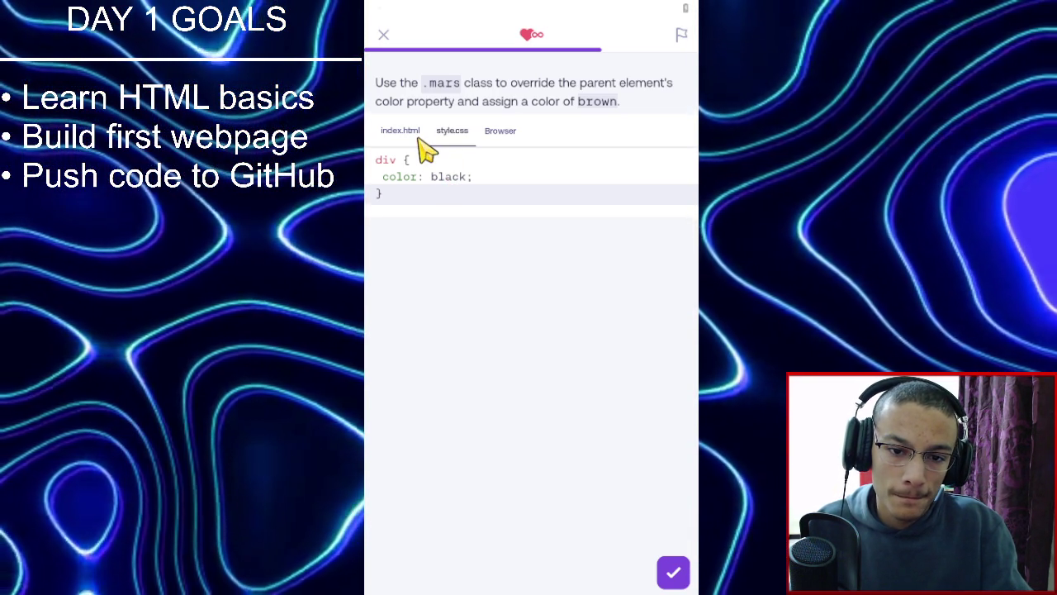
Add a .mars rule with color: brown below the div rule and pass the exercise.
{"action": "left_click", "coordinate": [424, 145]}
{"action": "left_click", "coordinate": [450, 139]}
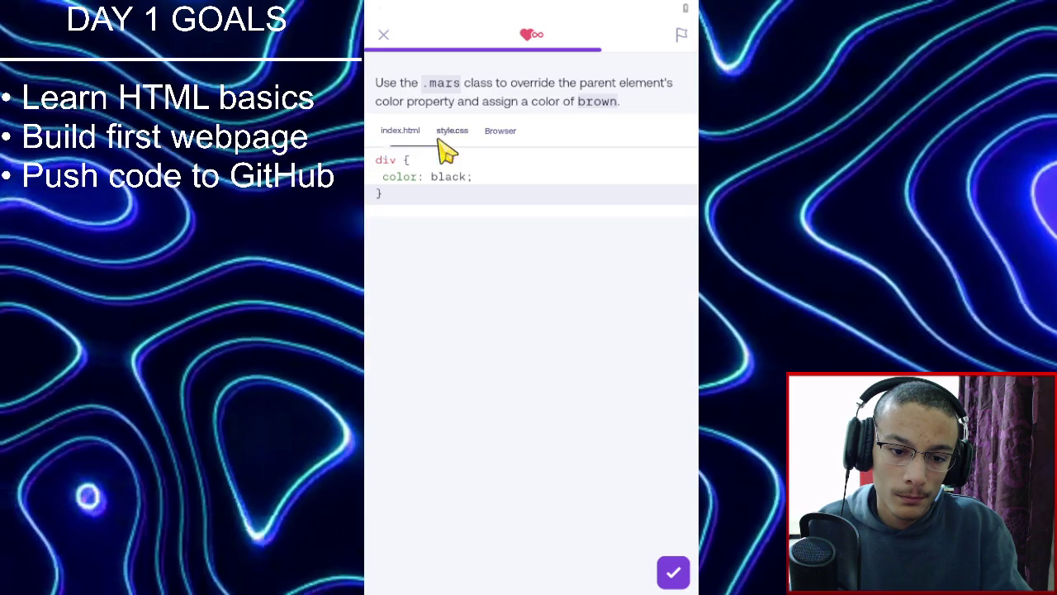
{"action": "left_click", "coordinate": [456, 193]}
{"action": "key", "text": "Return"}
{"action": "key", "text": "Return"}
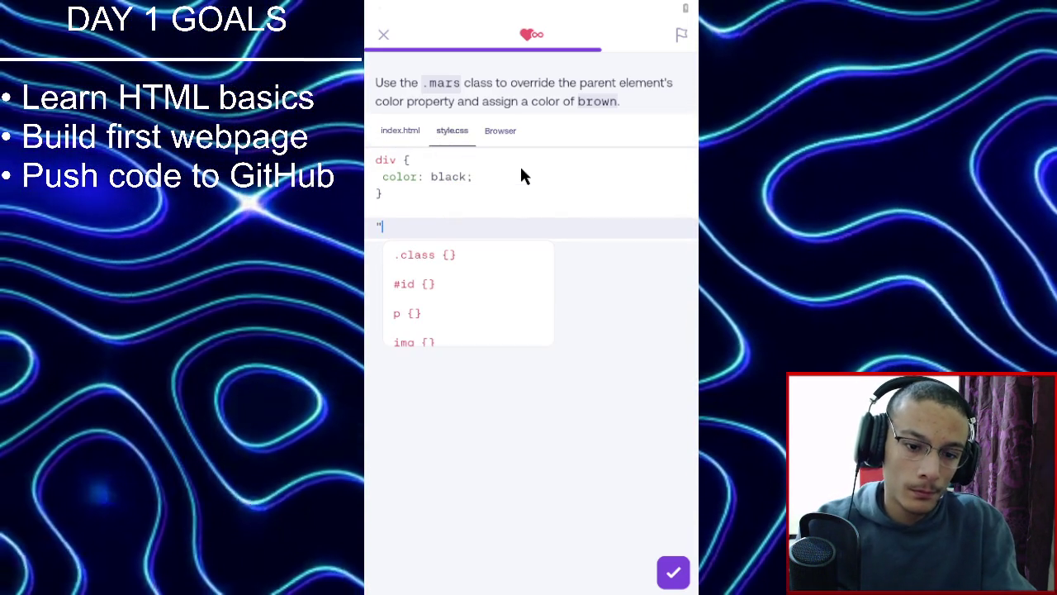
{"action": "left_click", "coordinate": [420, 252]}
{"action": "type", "text": "mars {"}
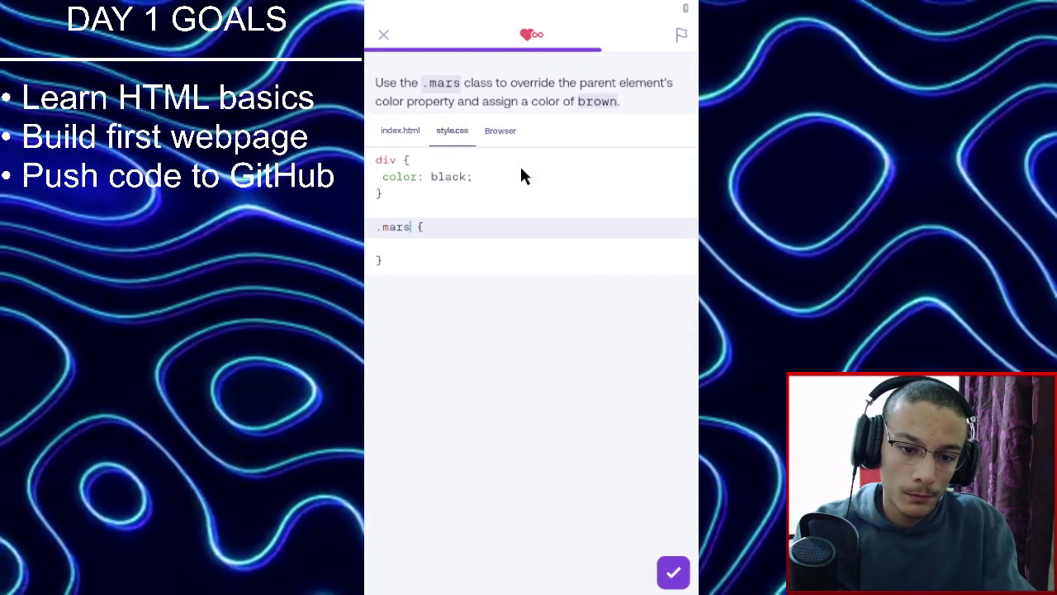
{"action": "key", "text": "Tab"}
{"action": "type", "text": "color: b"}
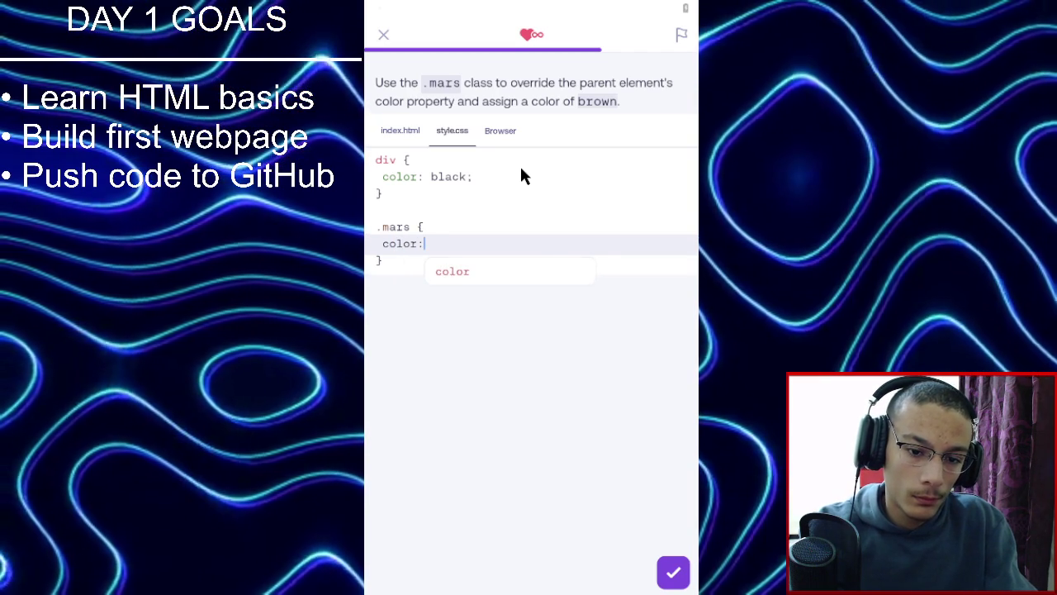
{"action": "type", "text": "rown;"}
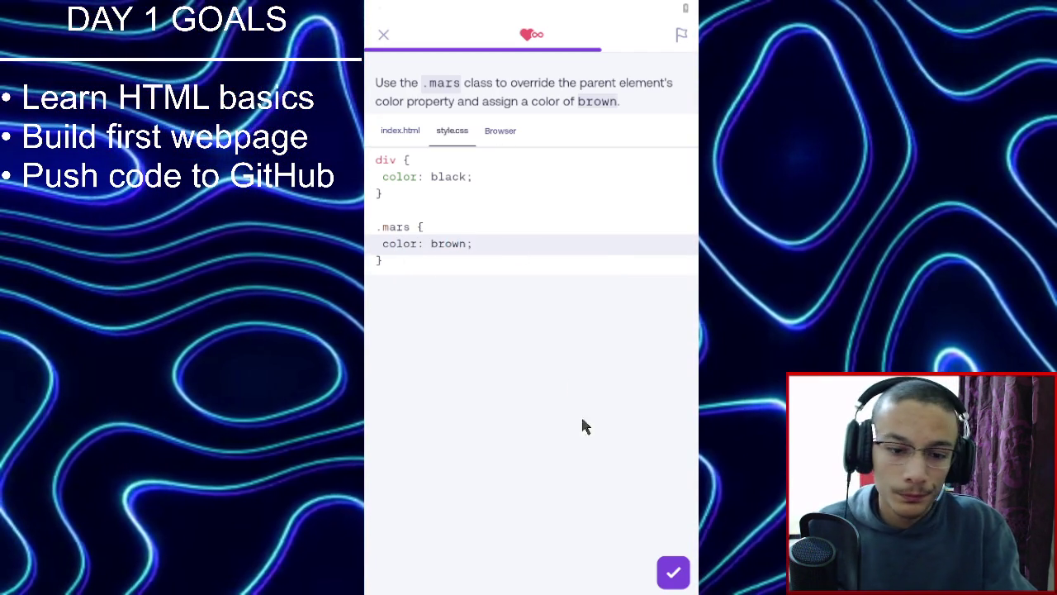
{"action": "left_click", "coordinate": [673, 574]}
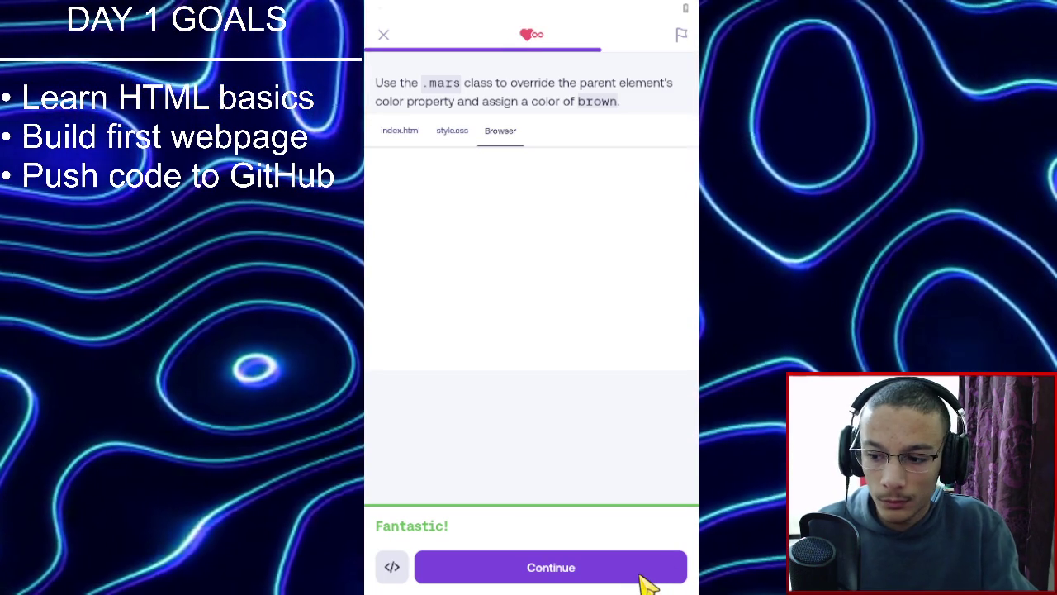
{"action": "left_click", "coordinate": [636, 569]}
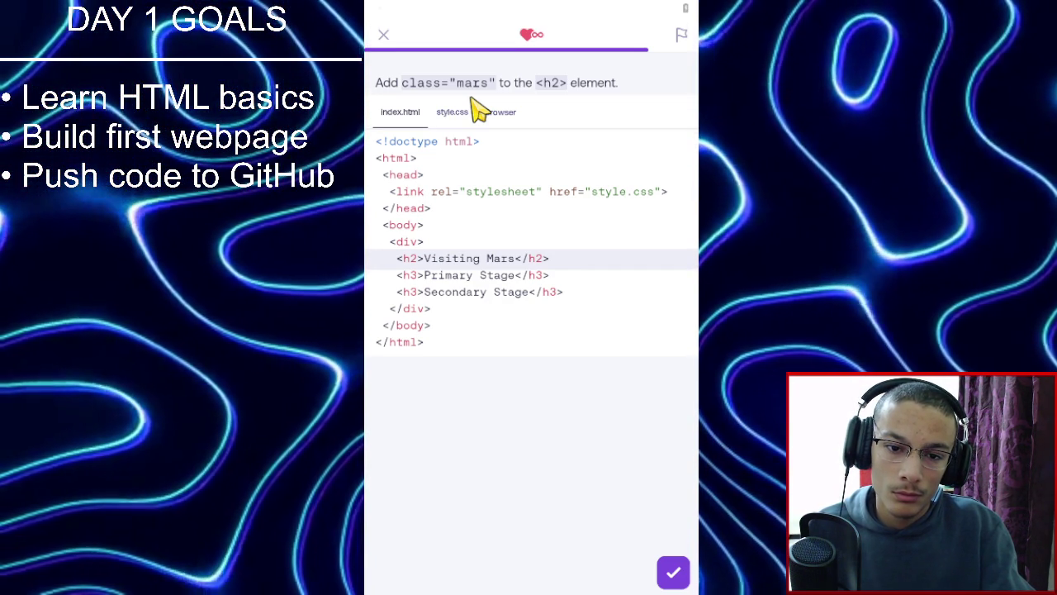
Add class="mars" to the h2, pass it, and clear the lesson complete and league screens.
{"action": "left_click", "coordinate": [419, 261]}
{"action": "type", "text": "class=\"mars"}
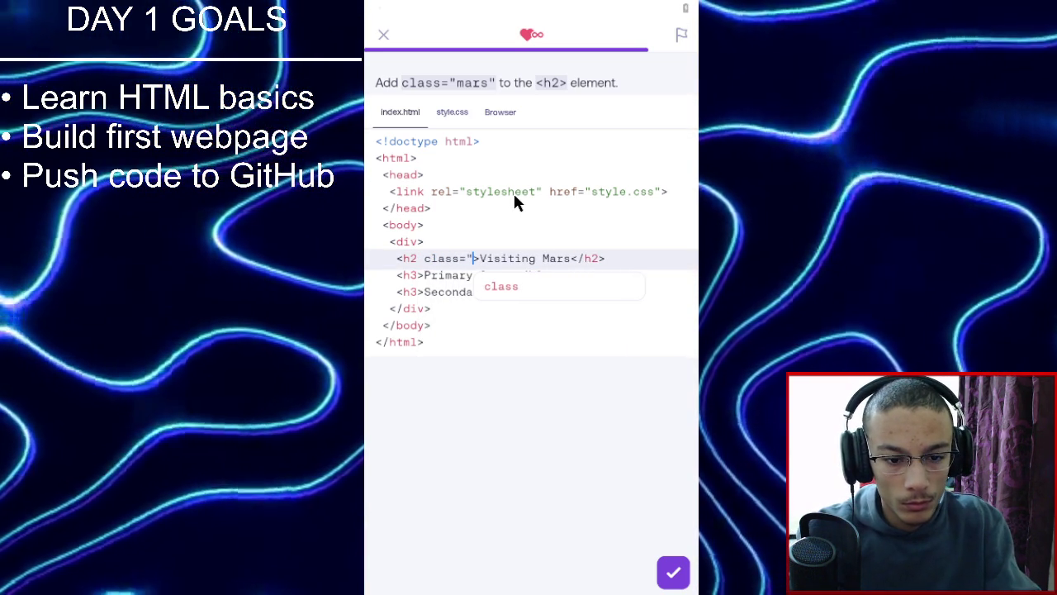
{"action": "type", "text": "\""}
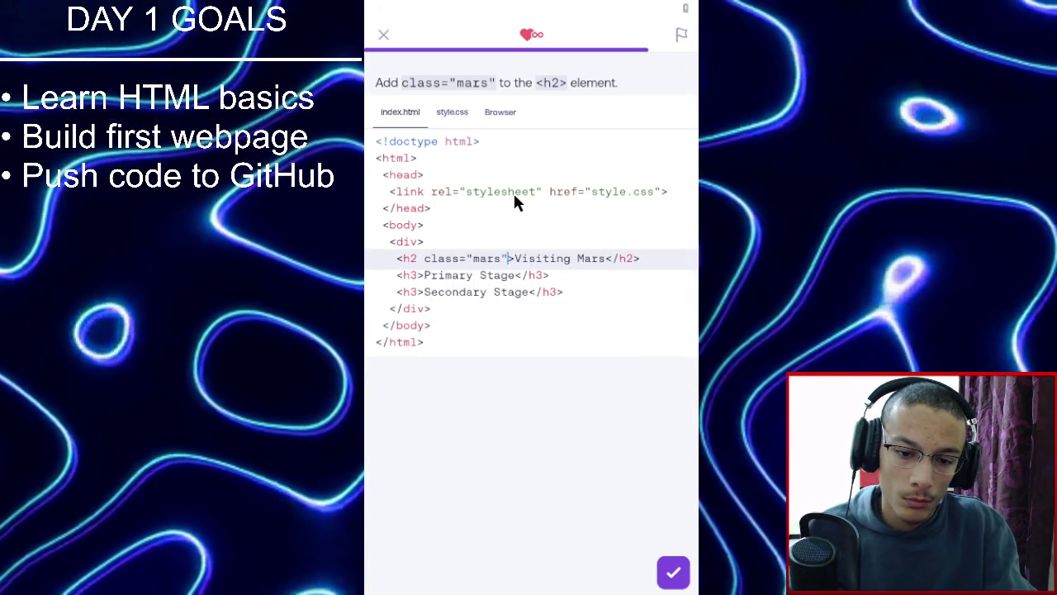
{"action": "left_click", "coordinate": [459, 116]}
{"action": "left_click", "coordinate": [495, 115]}
{"action": "left_click", "coordinate": [676, 572]}
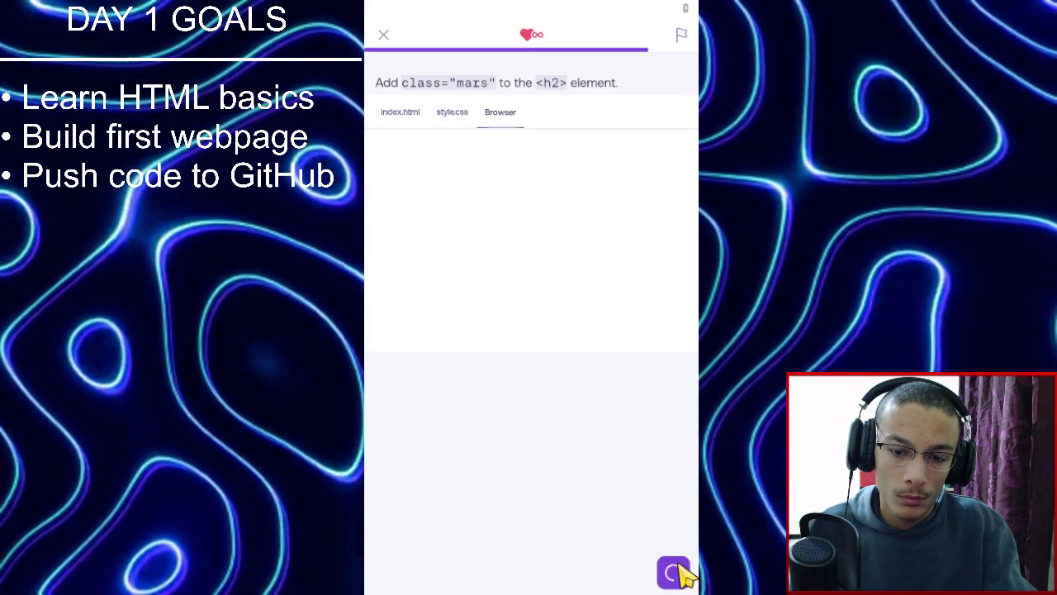
{"action": "left_click", "coordinate": [680, 569]}
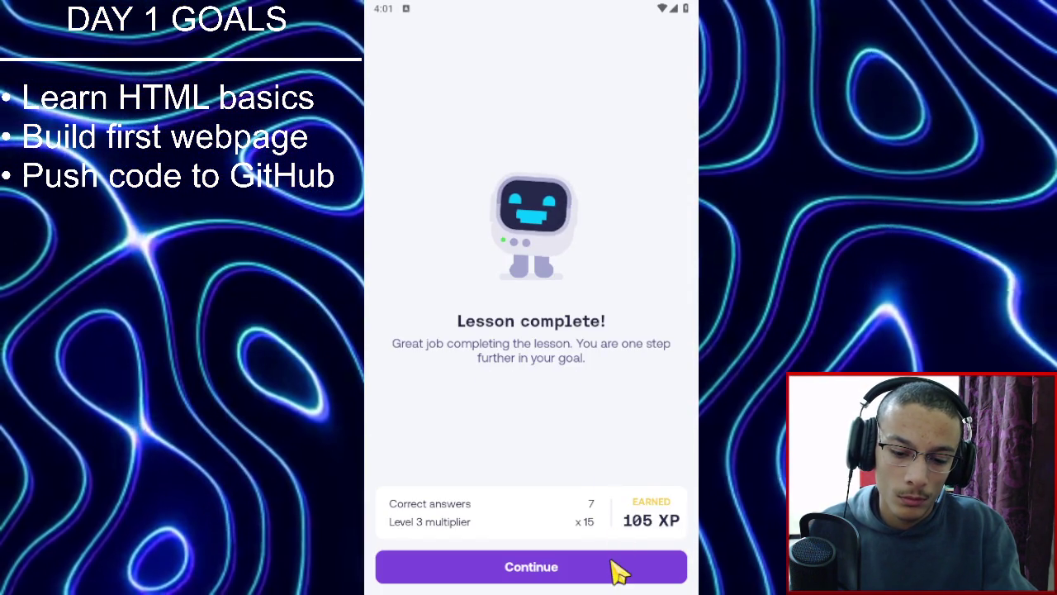
{"action": "left_click", "coordinate": [618, 568]}
{"action": "left_click", "coordinate": [618, 568]}
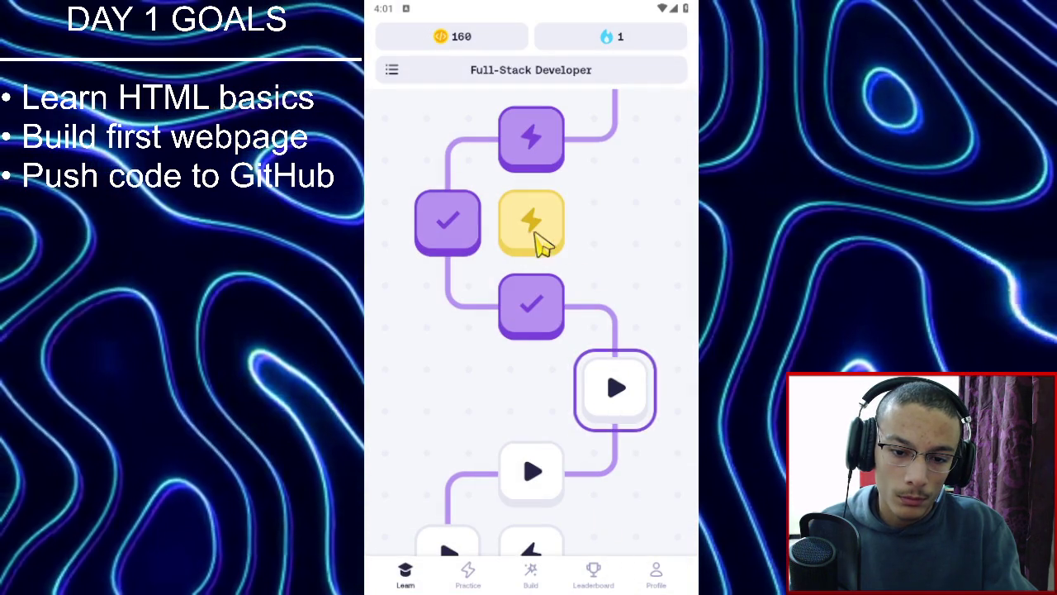
Leave the practice popup, open the Combining Multiple Classes lesson, and start its first exercise.
{"action": "left_click", "coordinate": [540, 235]}
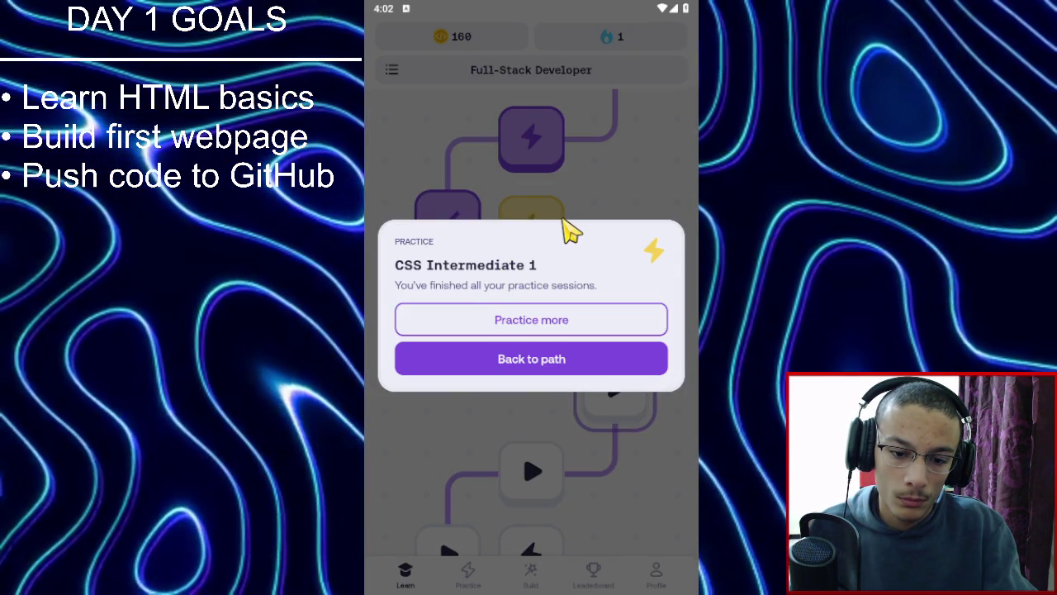
{"action": "left_click", "coordinate": [554, 210]}
{"action": "left_click", "coordinate": [611, 386]}
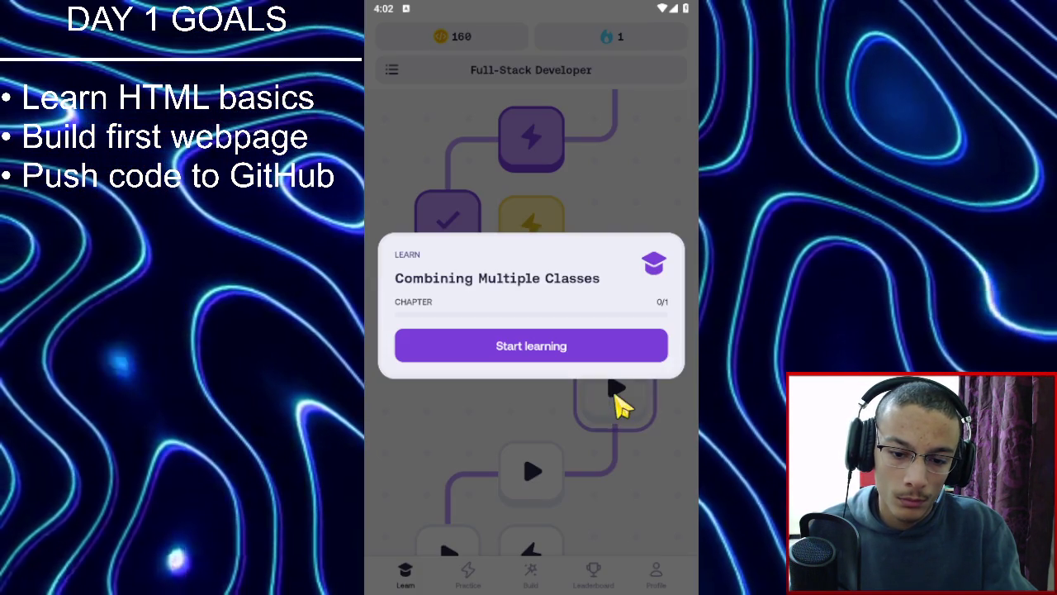
{"action": "left_click", "coordinate": [512, 348]}
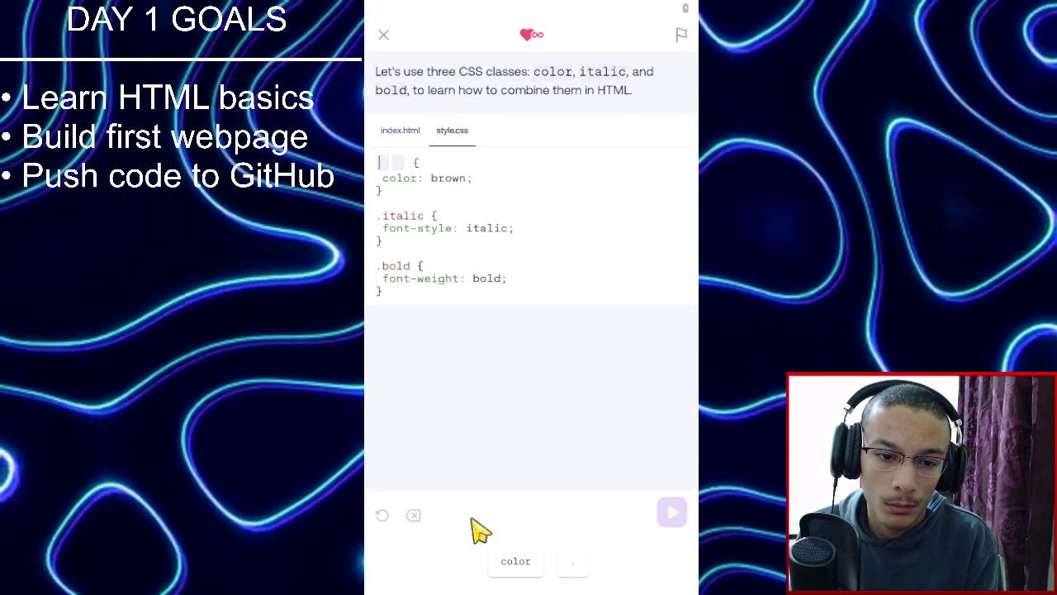
Fill the blank selector as .color, check index.html and style.css, and run the Font Styles preview.
{"action": "left_click", "coordinate": [517, 568]}
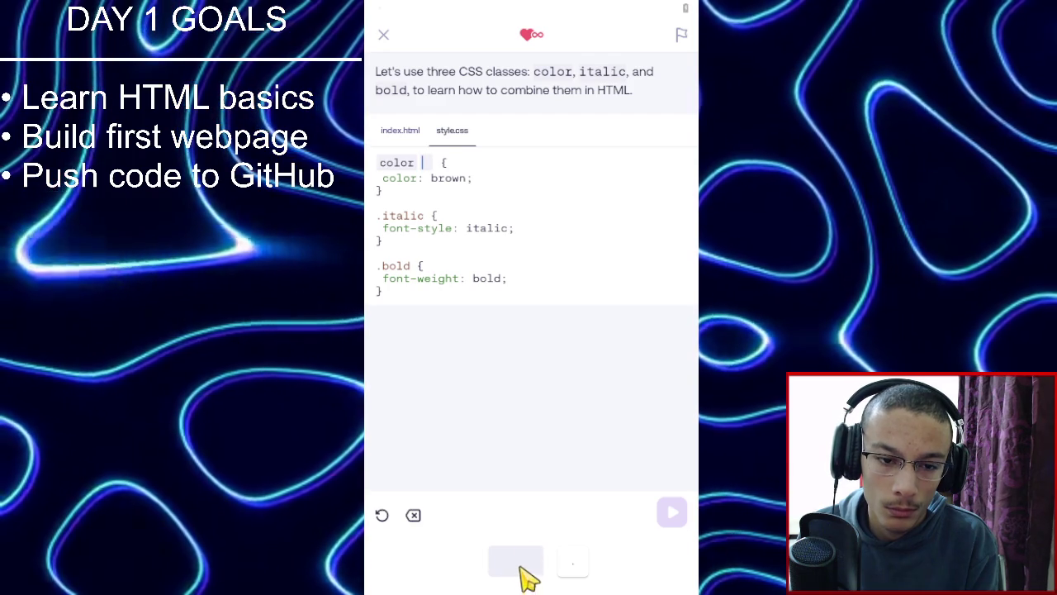
{"action": "left_click", "coordinate": [414, 516]}
{"action": "left_click", "coordinate": [520, 567]}
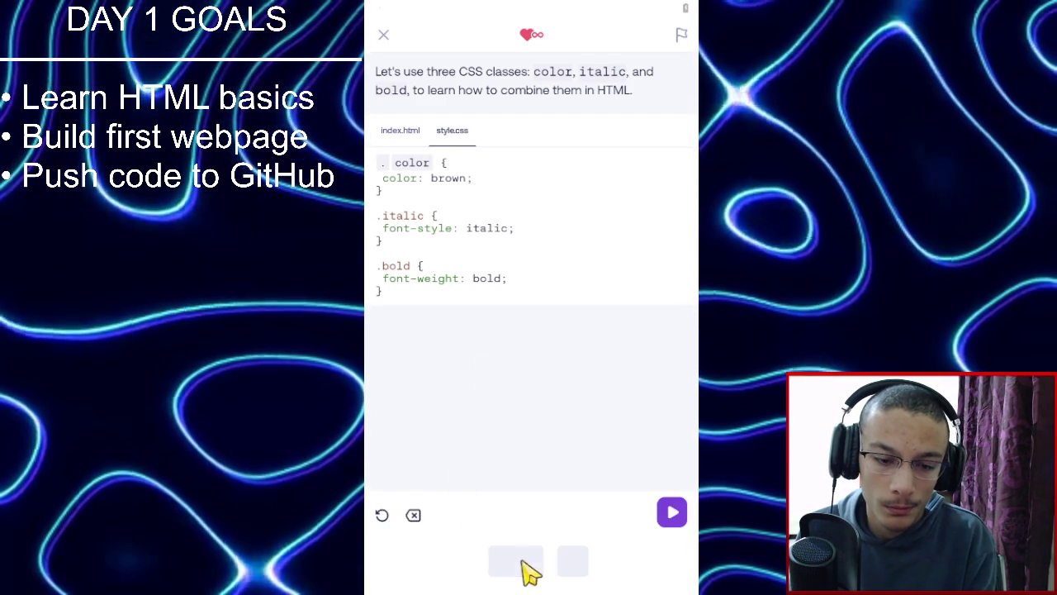
{"action": "left_click", "coordinate": [411, 139]}
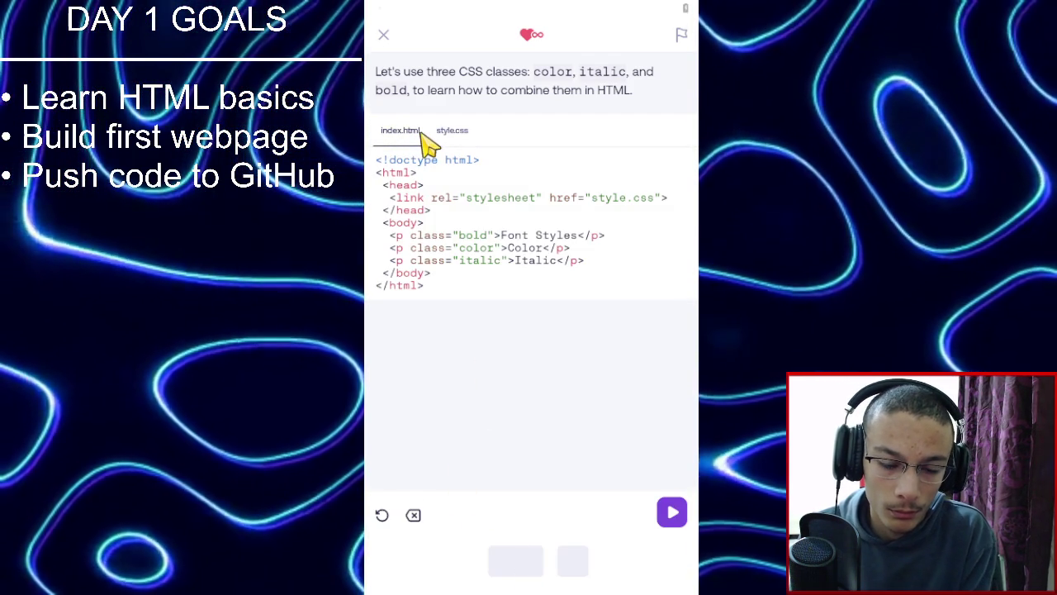
{"action": "left_click", "coordinate": [445, 141]}
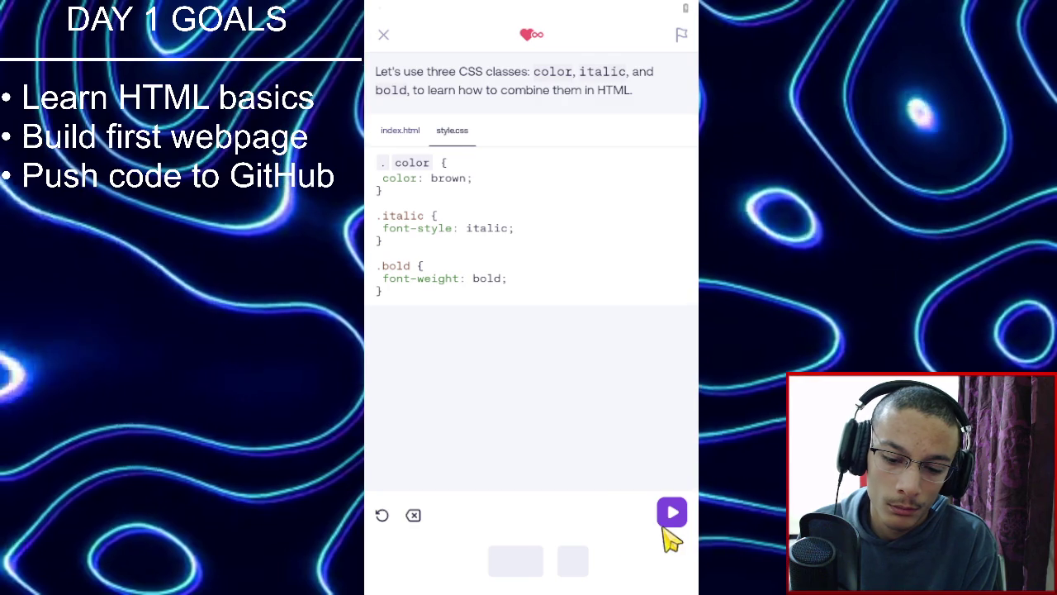
{"action": "left_click", "coordinate": [666, 519]}
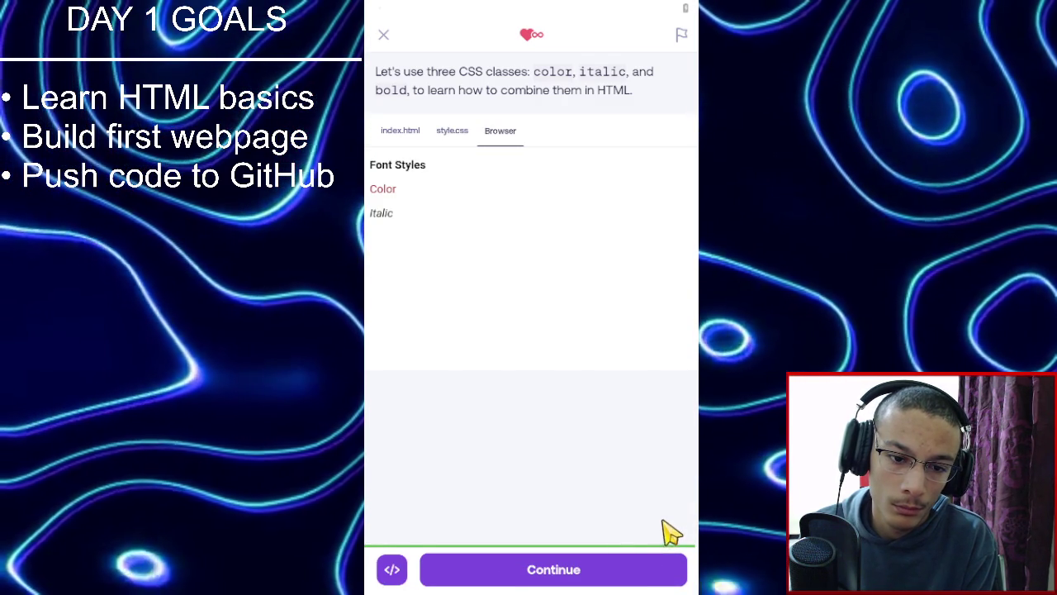
{"action": "left_click", "coordinate": [635, 568]}
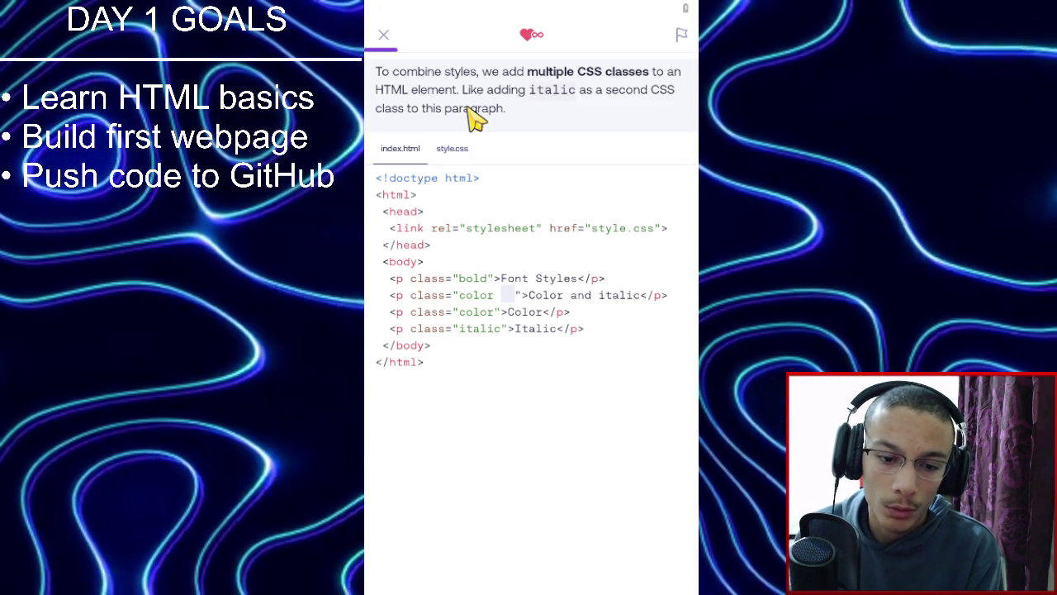
Type italic as the second class on the 'Color and italic' paragraph and run the preview.
{"action": "left_click", "coordinate": [513, 312]}
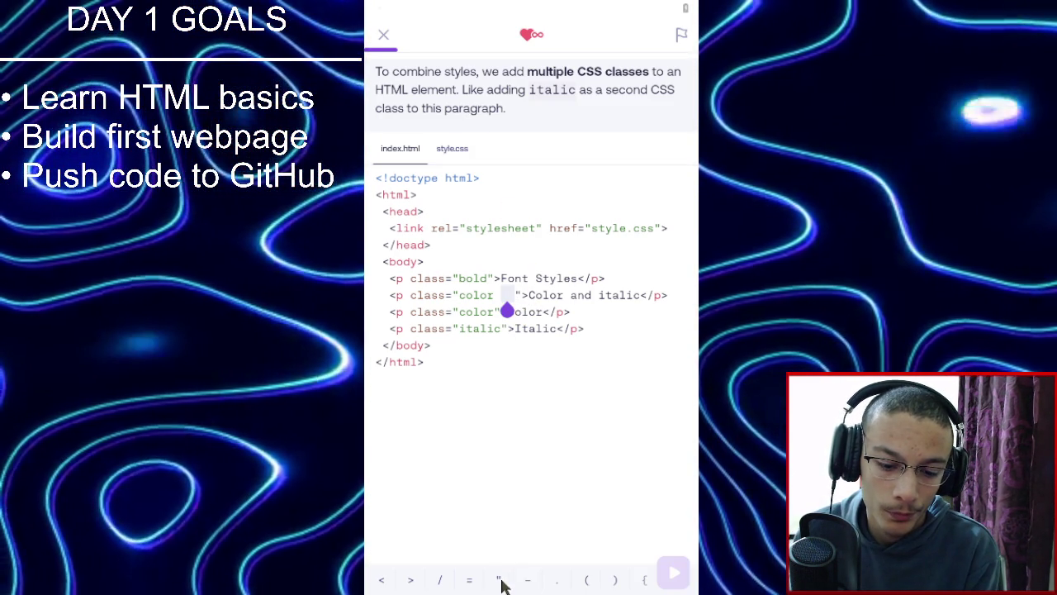
{"action": "left_click", "coordinate": [501, 580]}
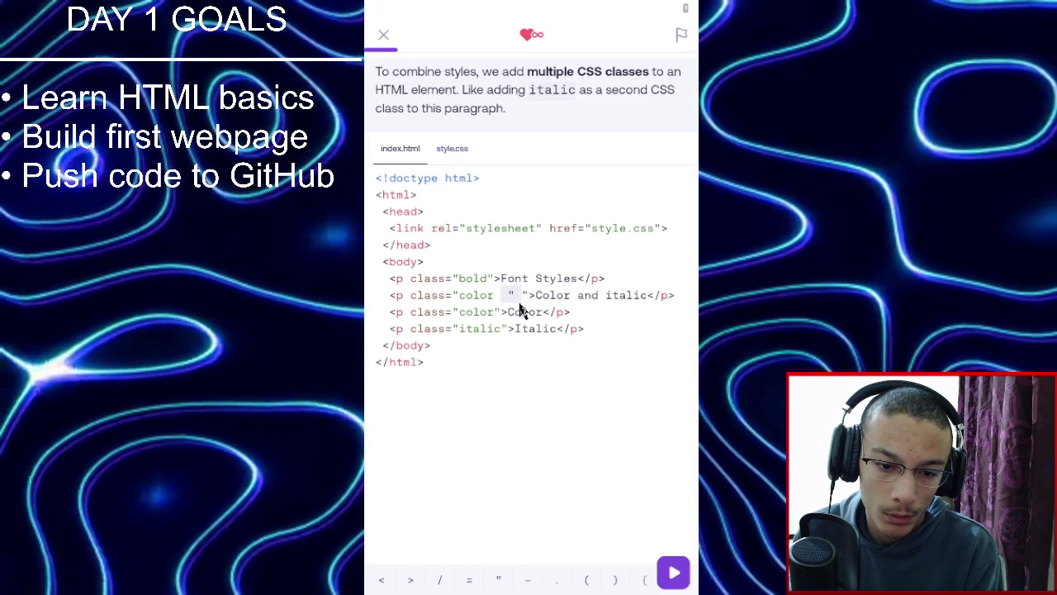
{"action": "left_click", "coordinate": [516, 301]}
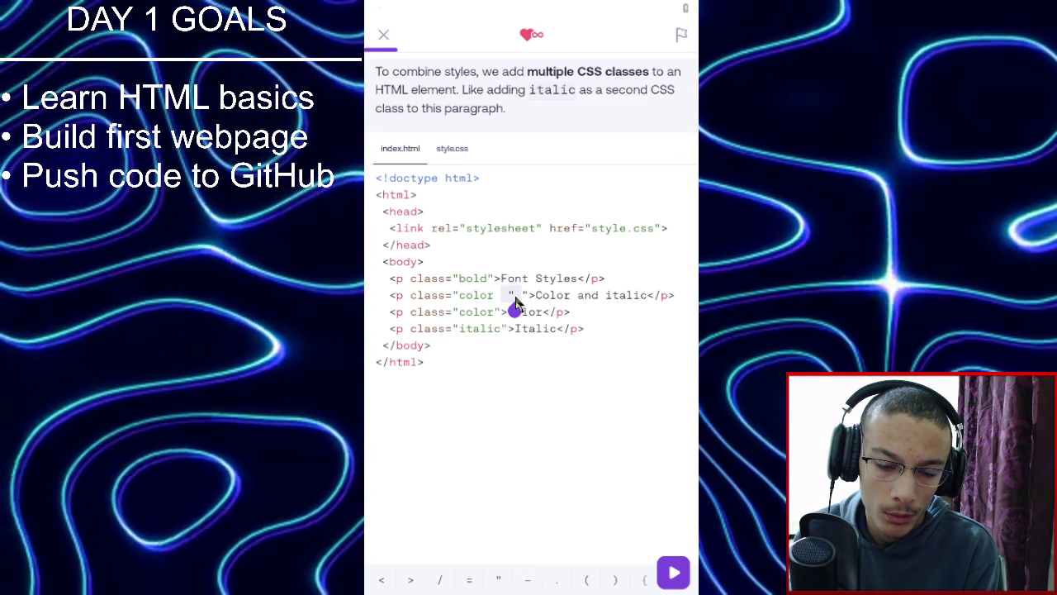
{"action": "key", "text": "BackSpace"}
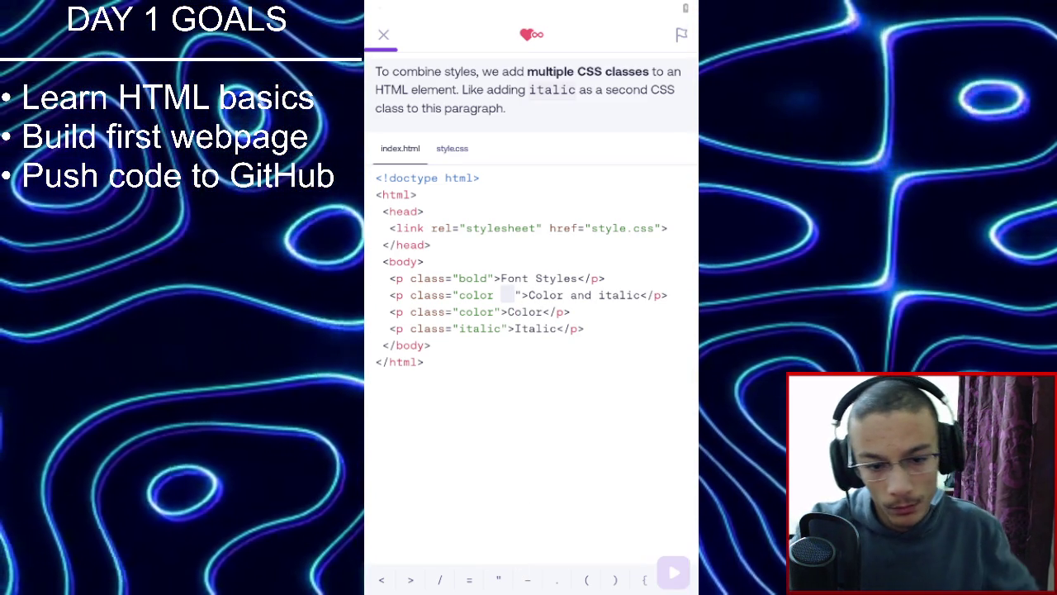
{"action": "type", "text": "italic"}
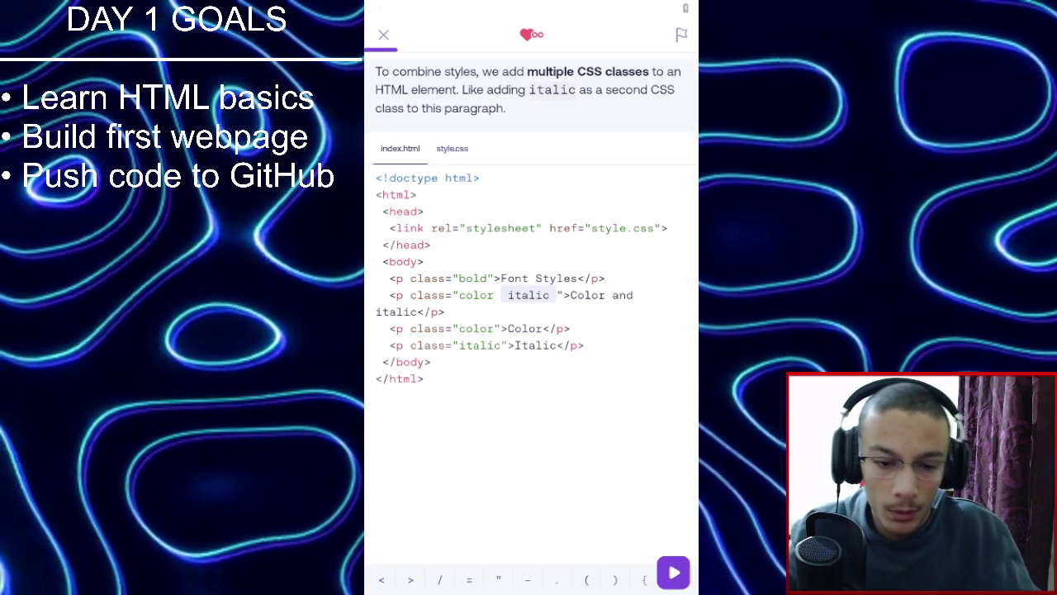
{"action": "left_click", "coordinate": [672, 579]}
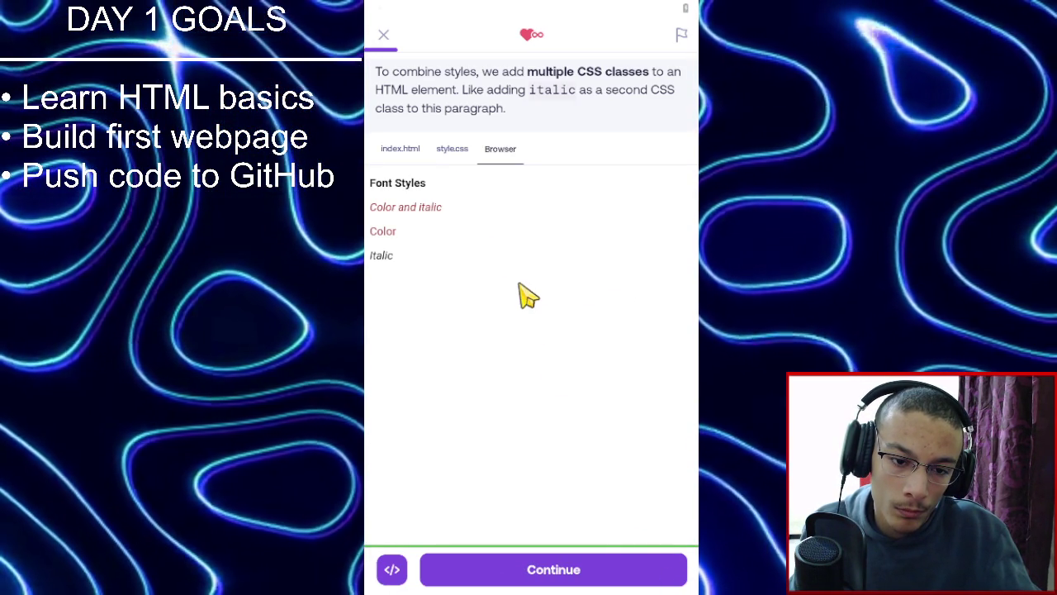
{"action": "left_click", "coordinate": [413, 157]}
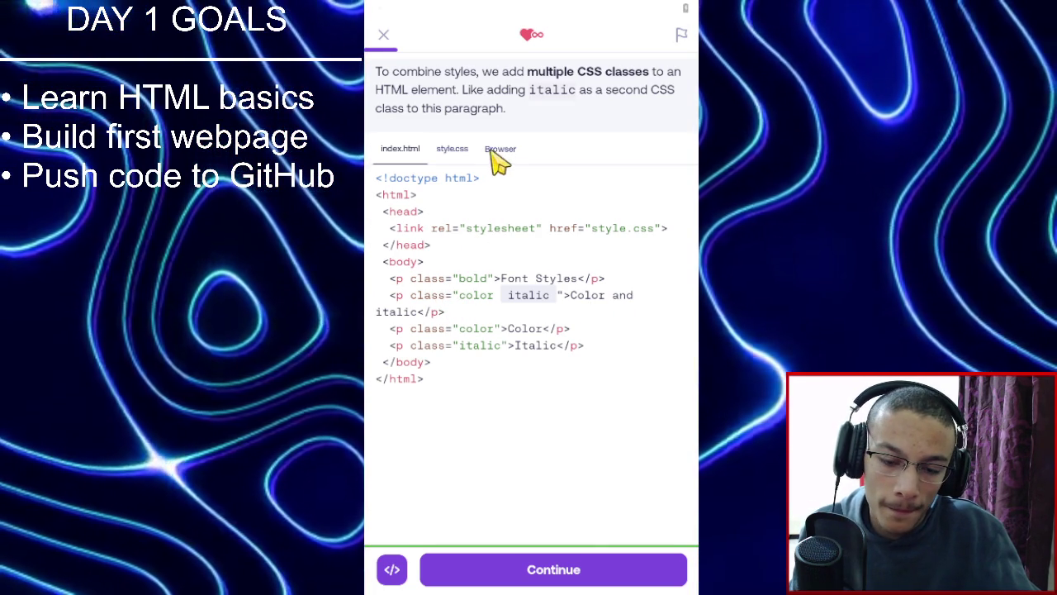
{"action": "left_click", "coordinate": [517, 159]}
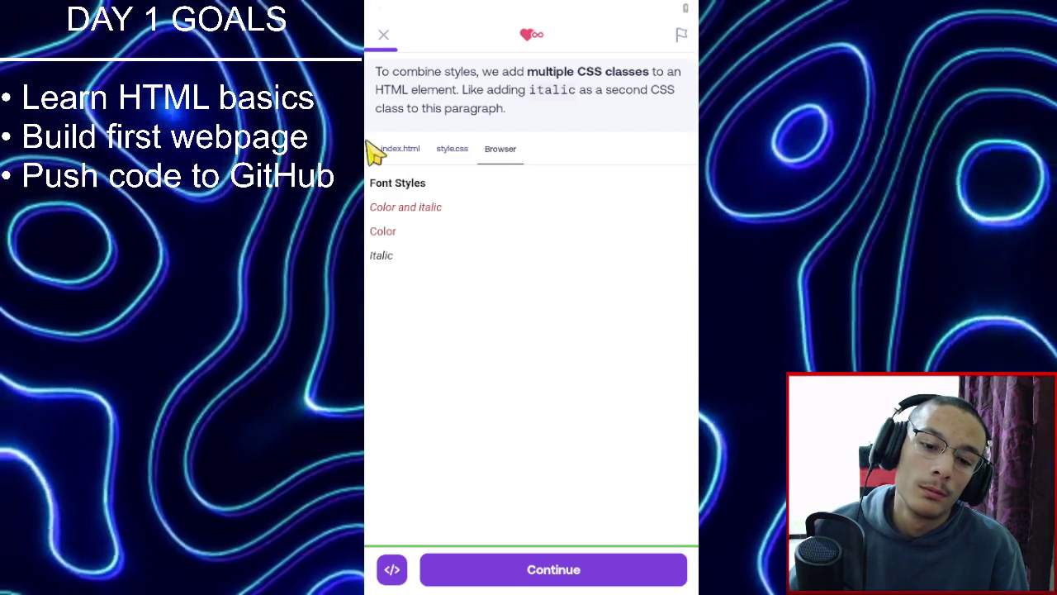
Compare index.html, style.css and the rendered Font Styles preview, then continue.
{"action": "left_click", "coordinate": [398, 155]}
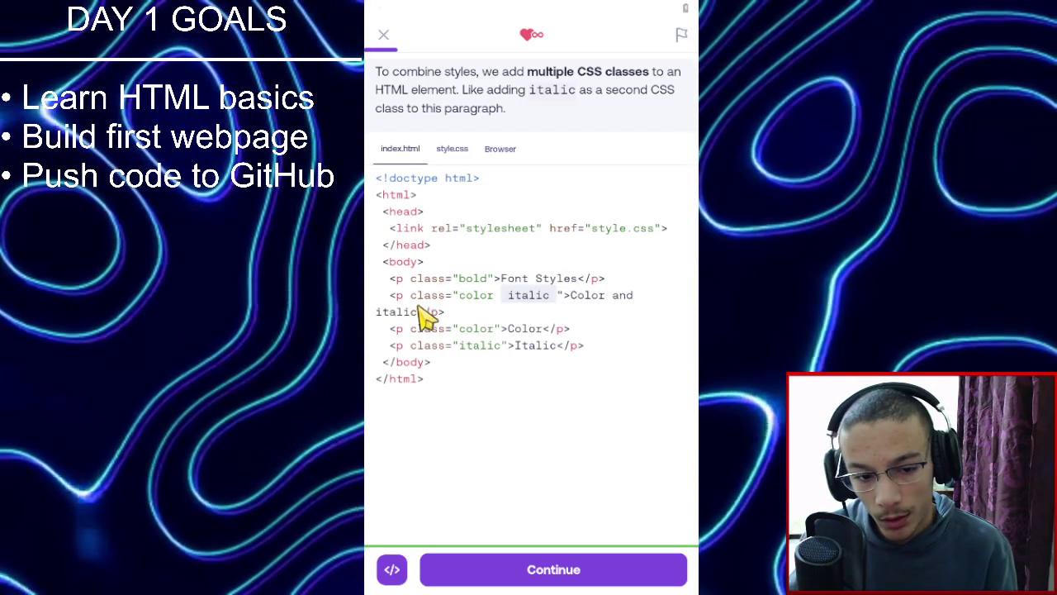
{"action": "left_click", "coordinate": [452, 148]}
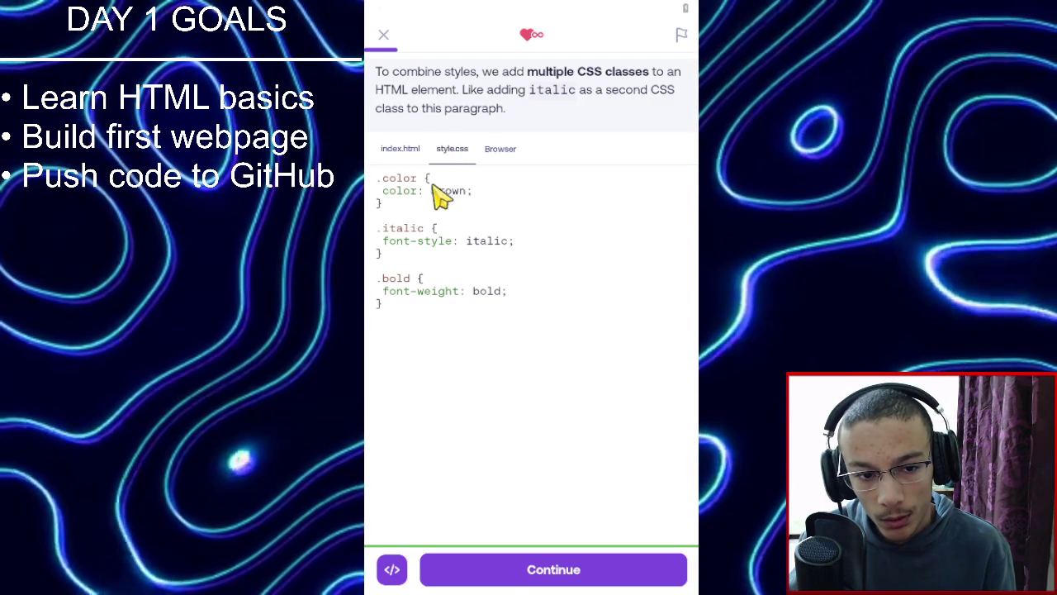
{"action": "left_click", "coordinate": [398, 149]}
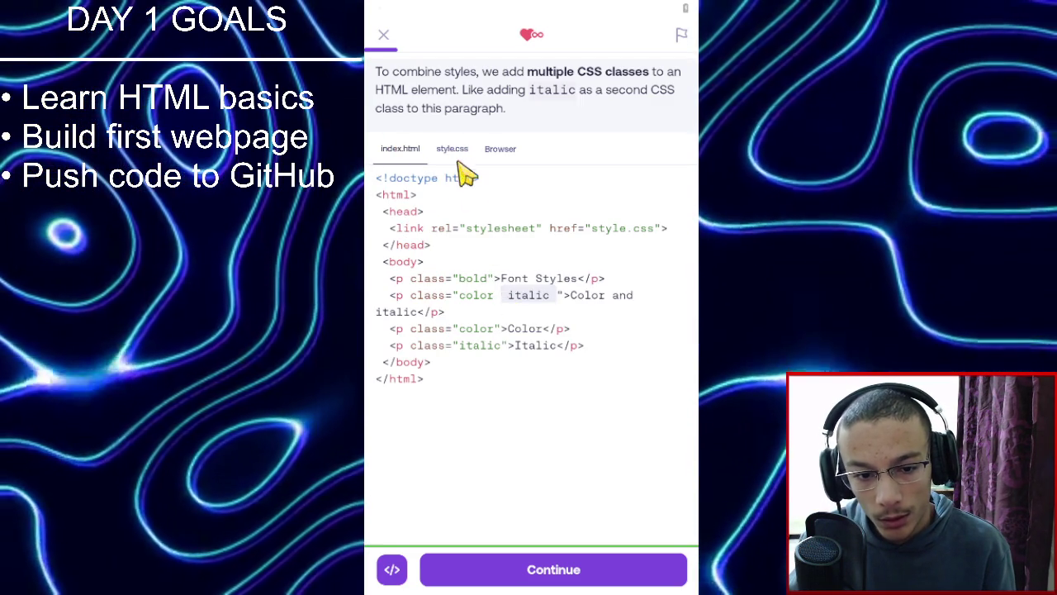
{"action": "left_click", "coordinate": [456, 151]}
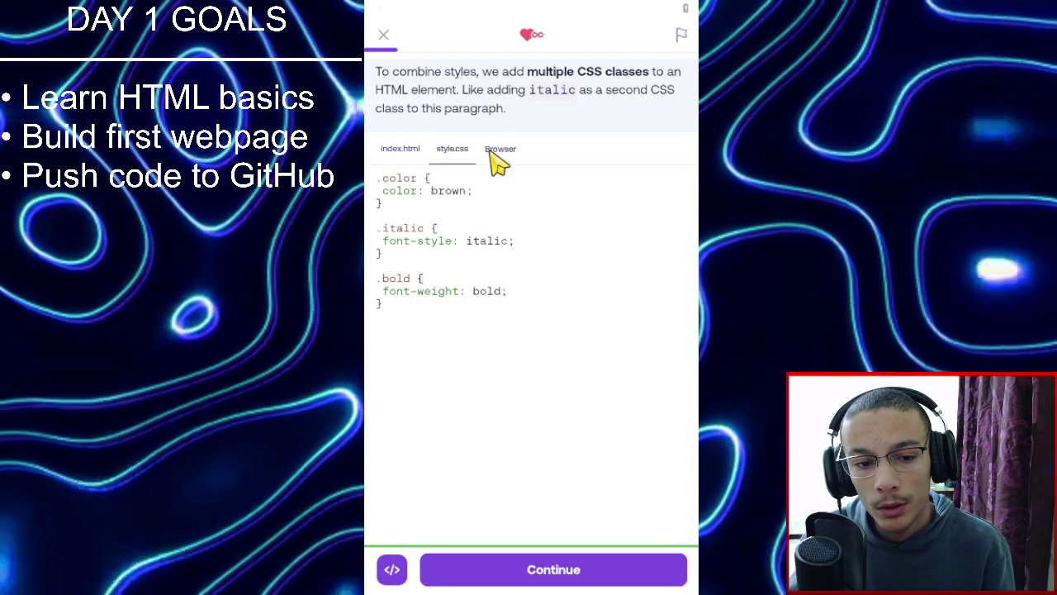
{"action": "left_click", "coordinate": [487, 151]}
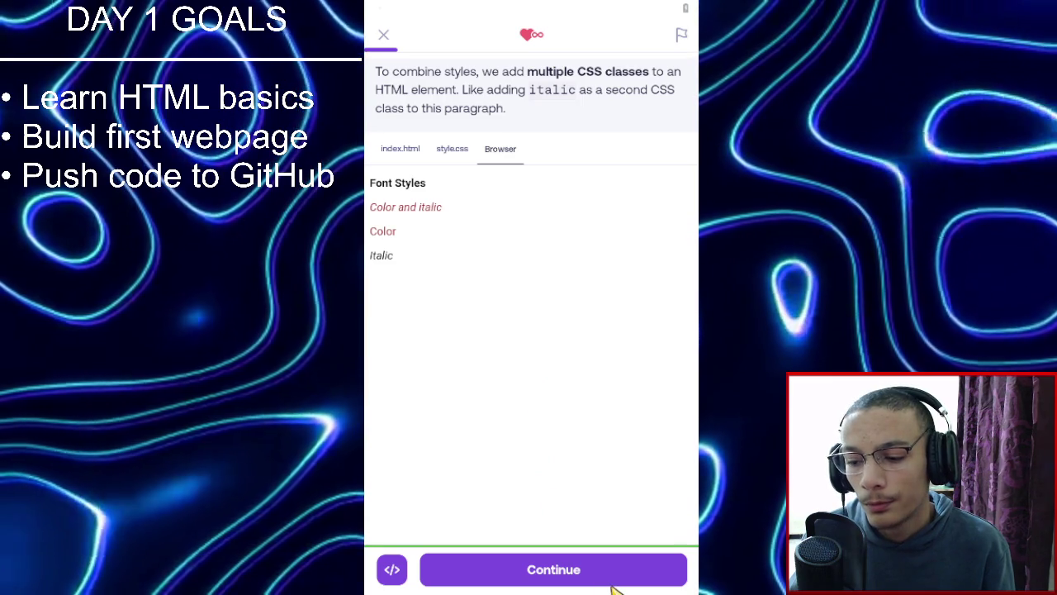
{"action": "left_click", "coordinate": [613, 583]}
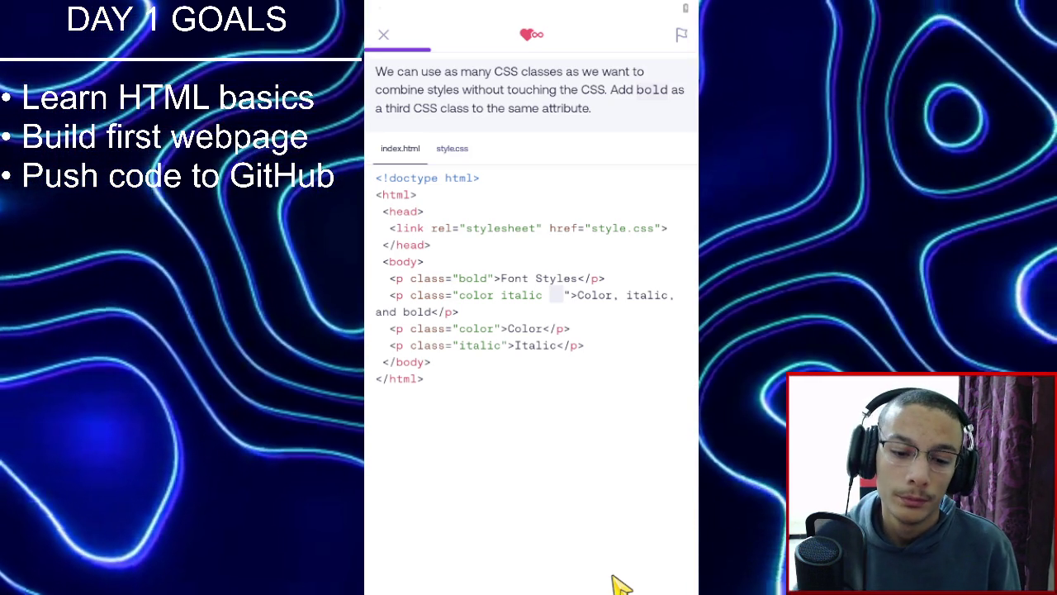
Add bold after italic as a third class and run the preview.
{"action": "left_click", "coordinate": [556, 295]}
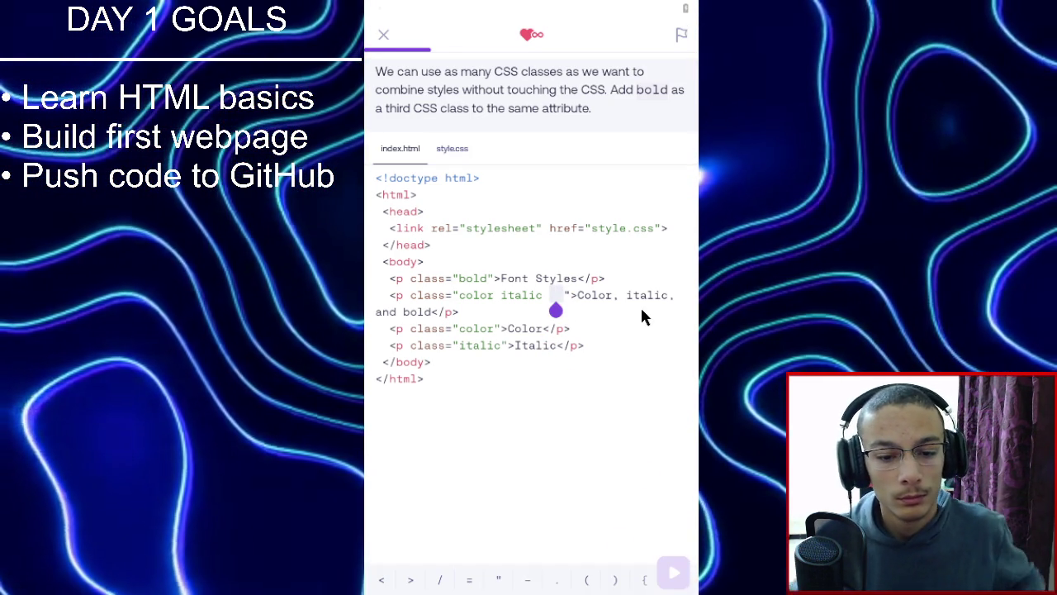
{"action": "type", "text": "bold"}
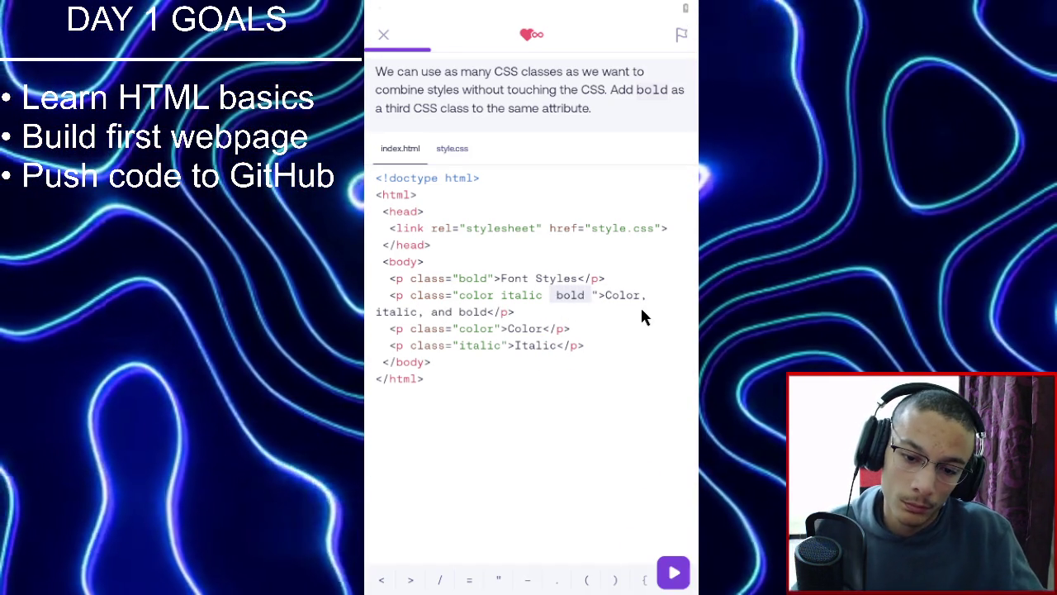
{"action": "left_click", "coordinate": [674, 570]}
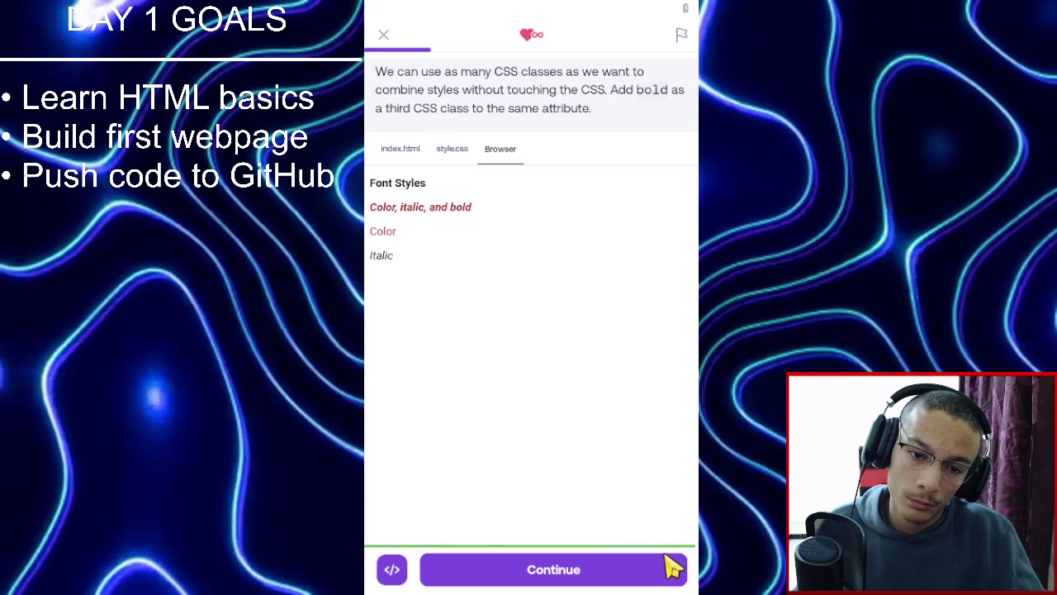
{"action": "left_click", "coordinate": [650, 574]}
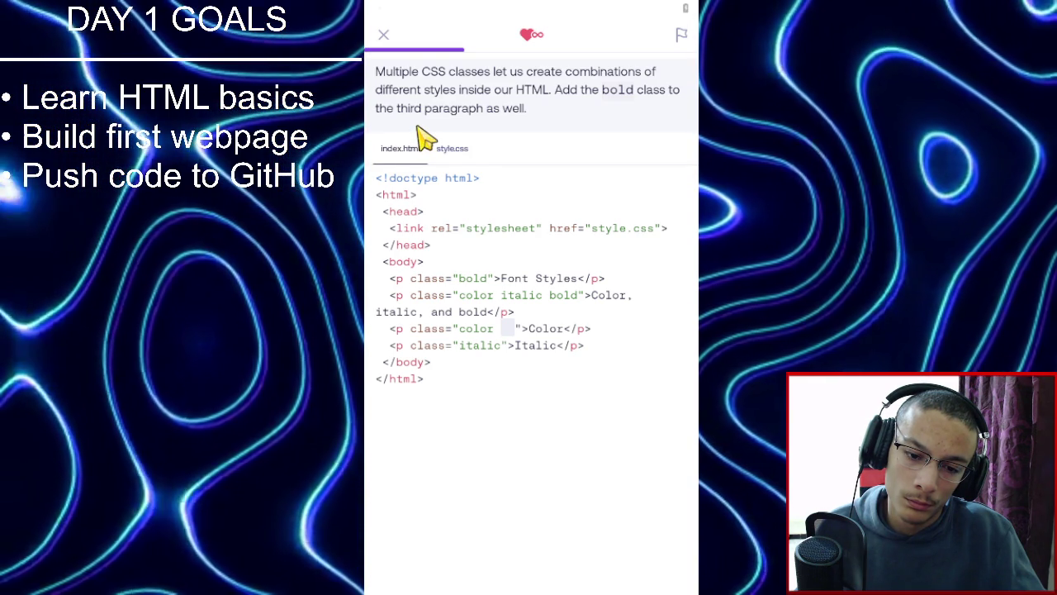
Add bold to the third paragraph's class so 'Color' renders bold red.
{"action": "left_click", "coordinate": [508, 329]}
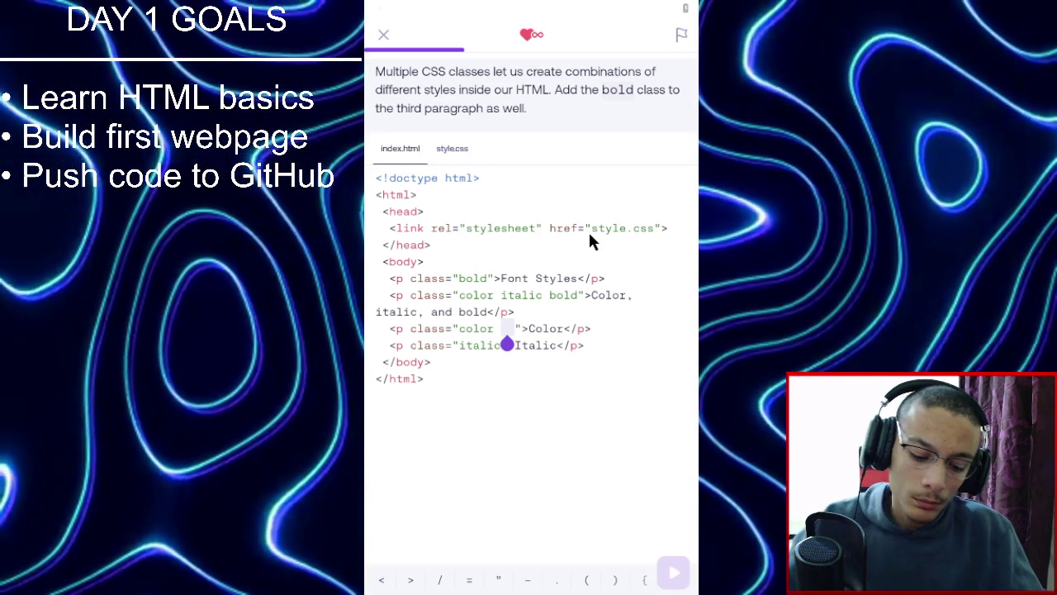
{"action": "type", "text": "n"}
{"action": "key", "text": "BackSpace"}
{"action": "type", "text": "bold"}
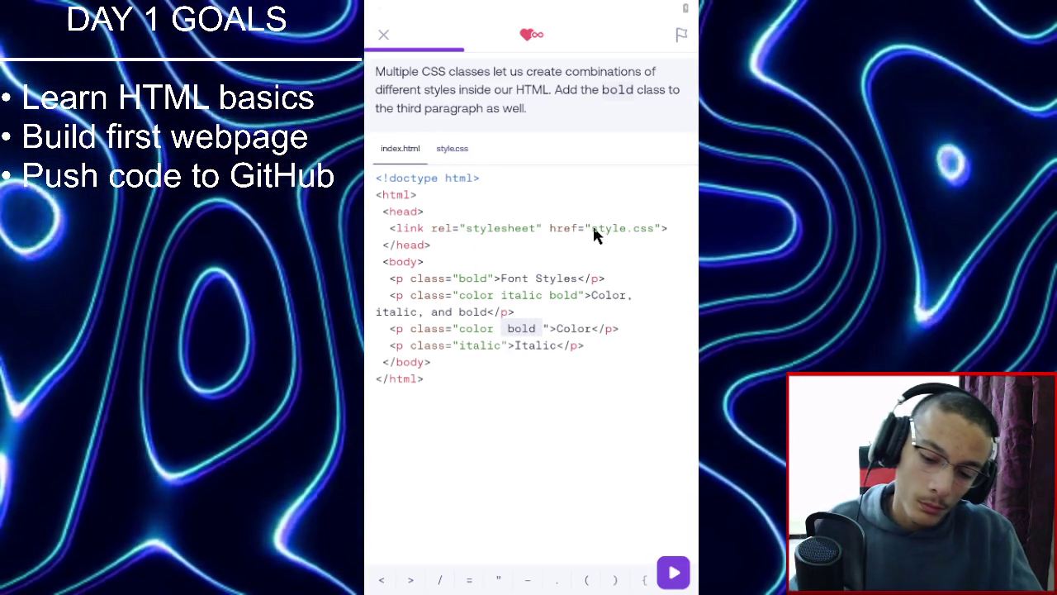
{"action": "left_click", "coordinate": [672, 568]}
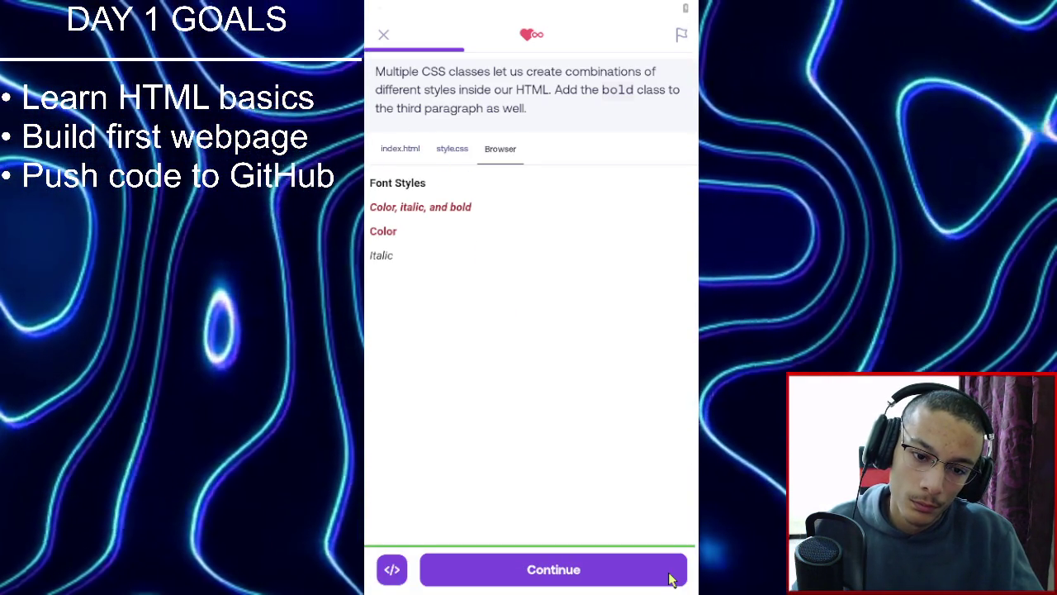
{"action": "left_click", "coordinate": [669, 574]}
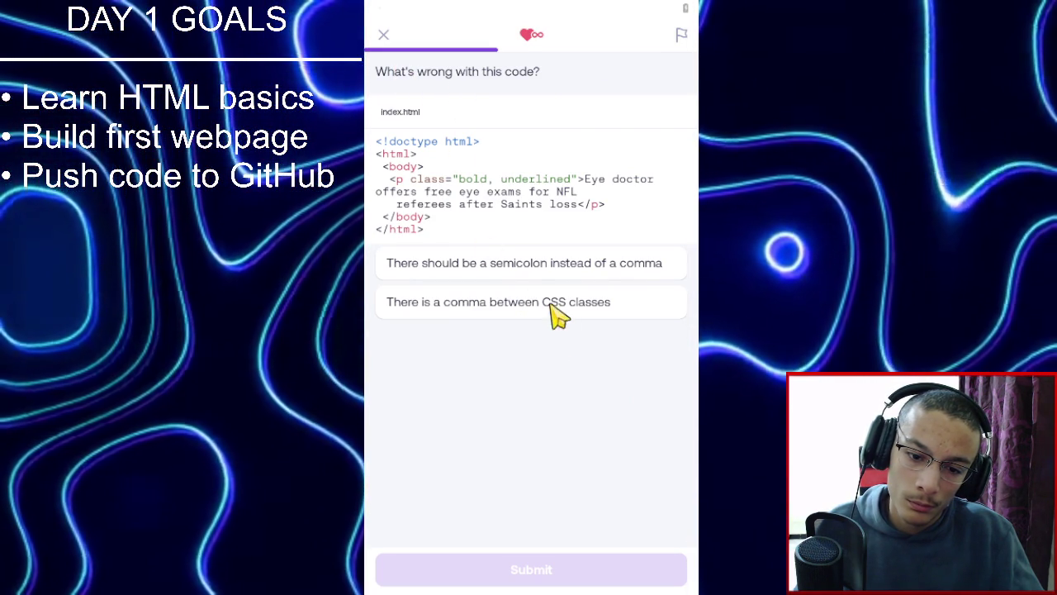
Answer the first quiz question with the comma-between-CSS-classes option.
{"action": "left_click", "coordinate": [552, 582]}
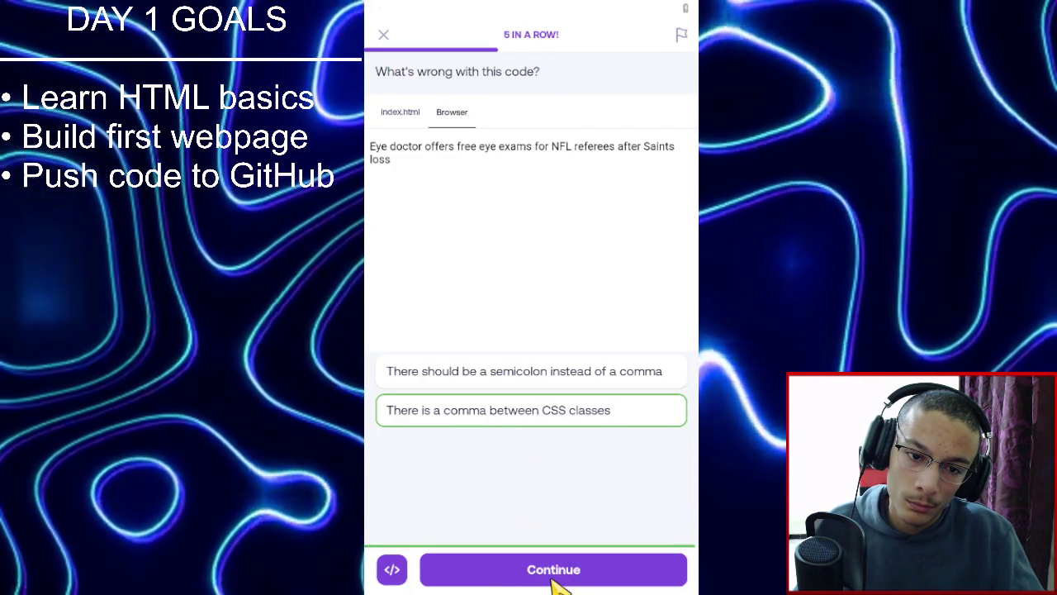
{"action": "left_click", "coordinate": [552, 582]}
{"action": "left_click", "coordinate": [416, 108]}
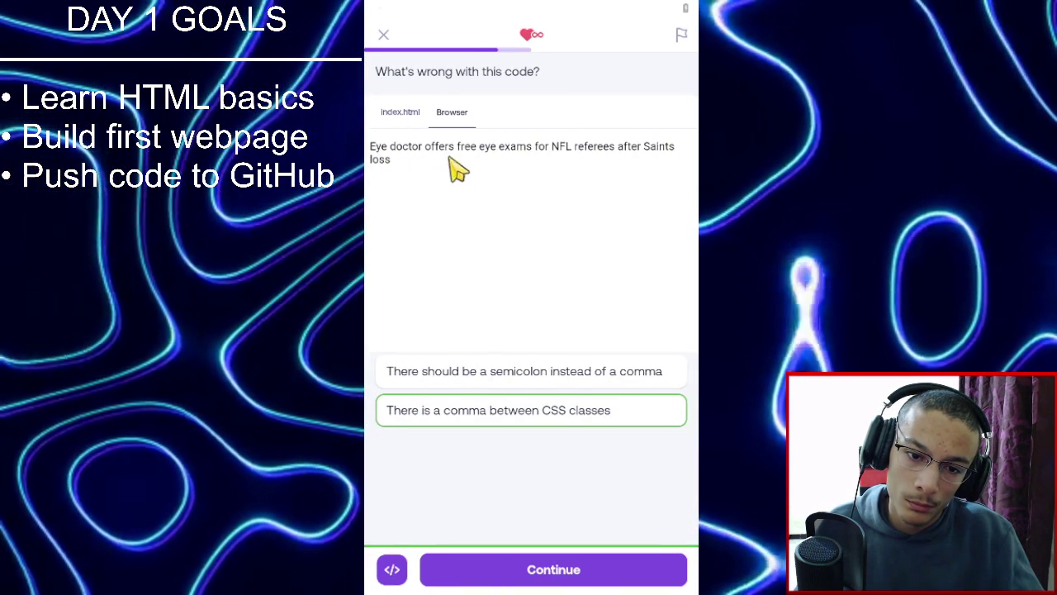
{"action": "left_click", "coordinate": [554, 568]}
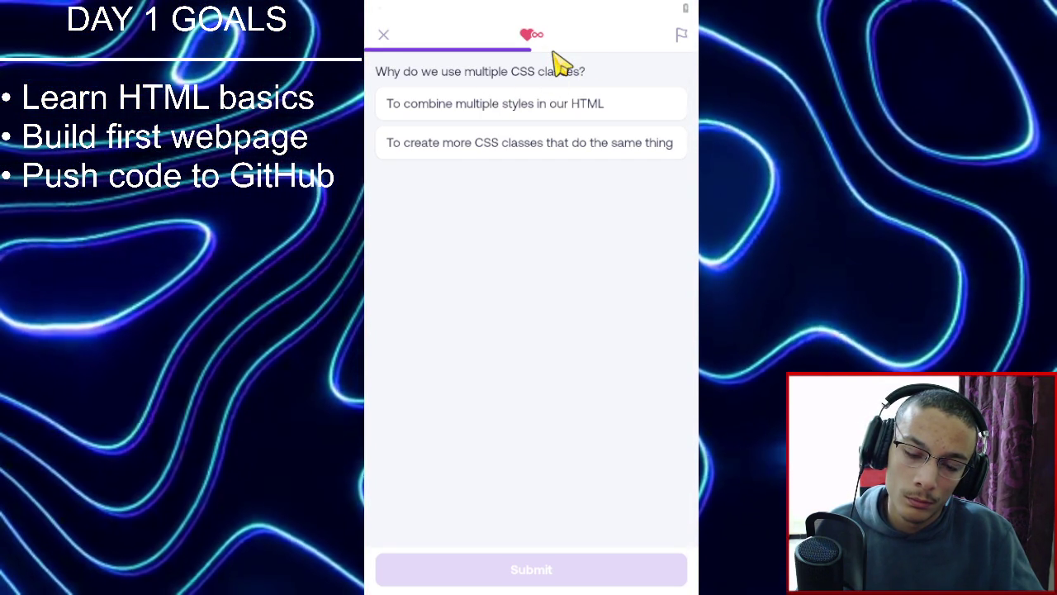
Answer 'To combine multiple styles in our HTML' for why multiple classes are used.
{"action": "left_click", "coordinate": [573, 107]}
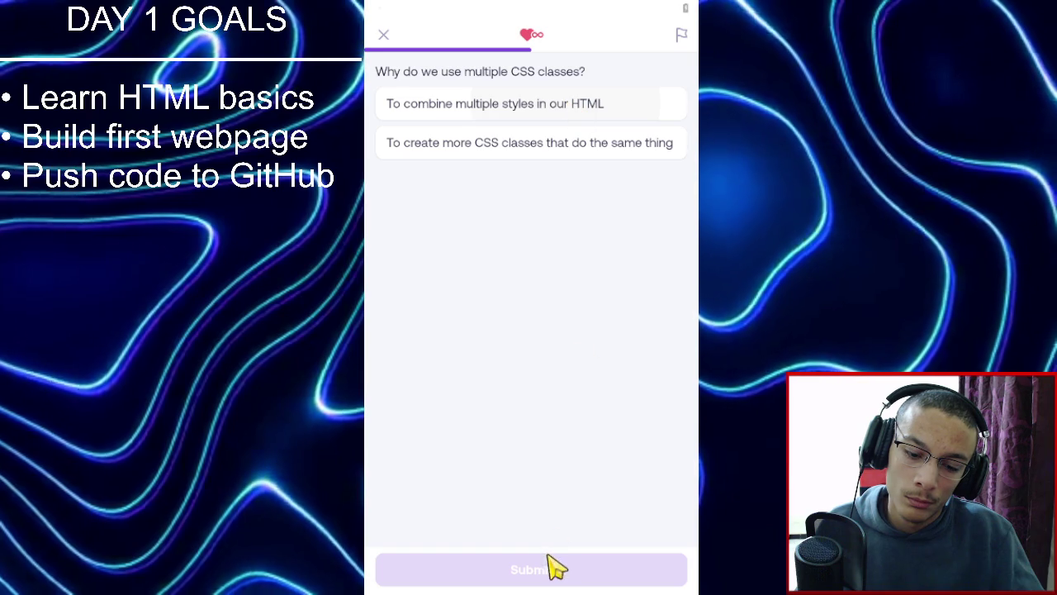
{"action": "left_click", "coordinate": [549, 566]}
{"action": "left_click", "coordinate": [552, 564]}
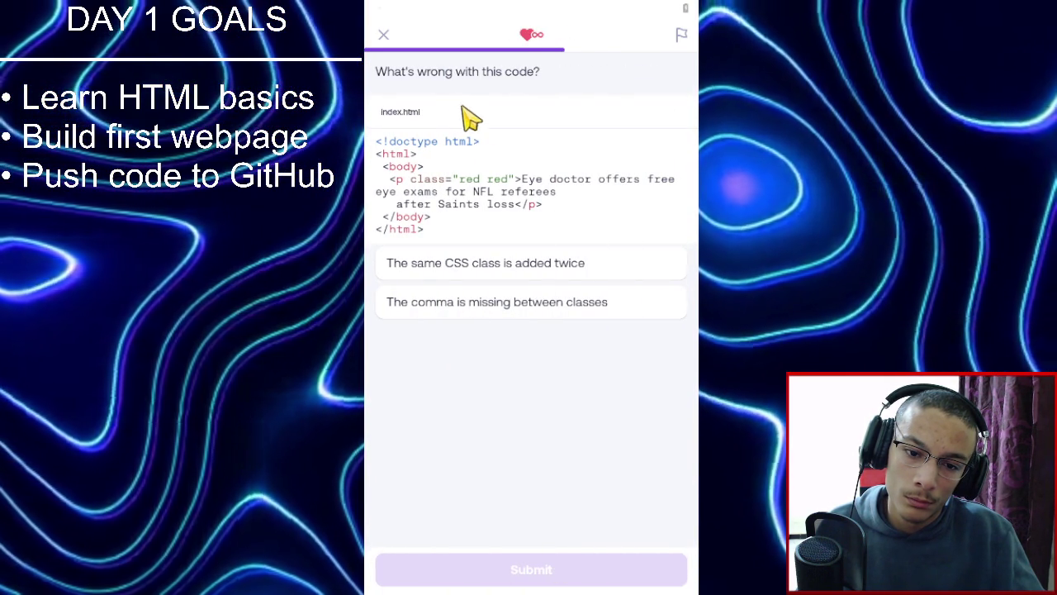
Identify class="red red" as 'The same CSS class is added twice'.
{"action": "left_click", "coordinate": [510, 266]}
{"action": "left_click", "coordinate": [517, 574]}
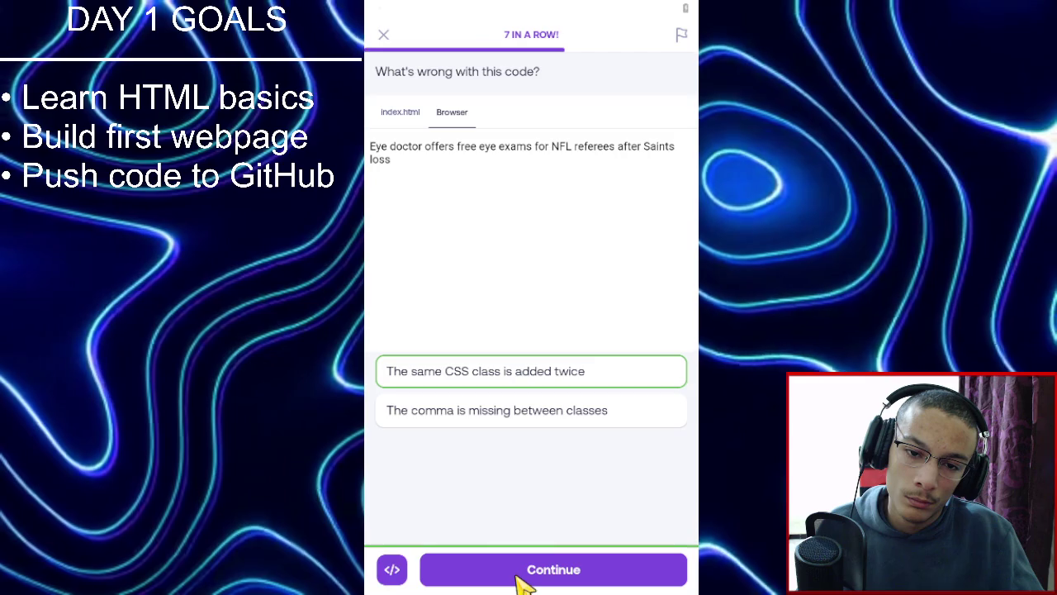
{"action": "left_click", "coordinate": [517, 578]}
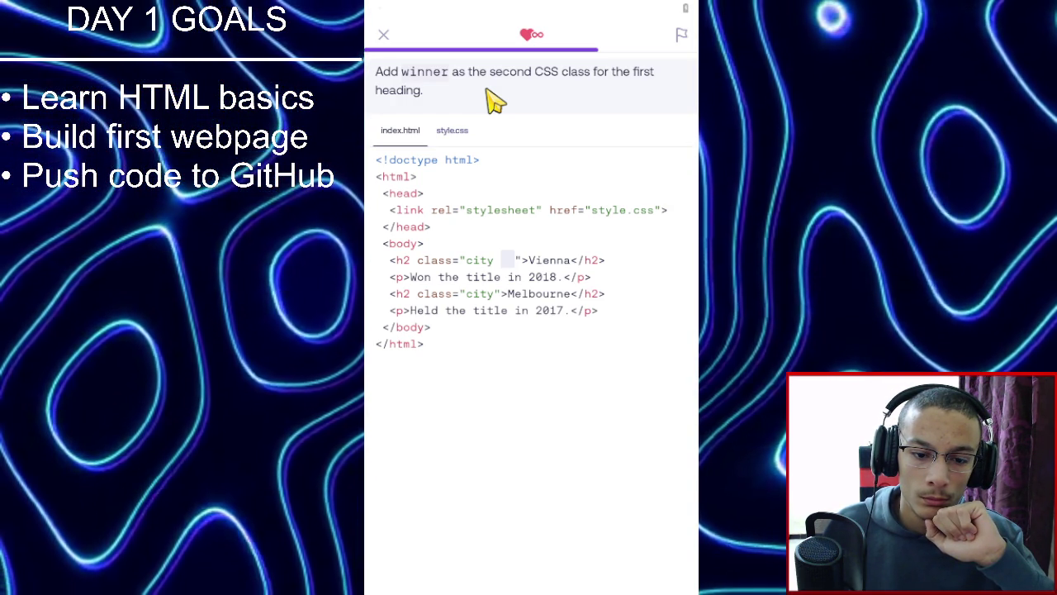
Add winner as a class on the Vienna heading so it turns green.
{"action": "left_click", "coordinate": [508, 260]}
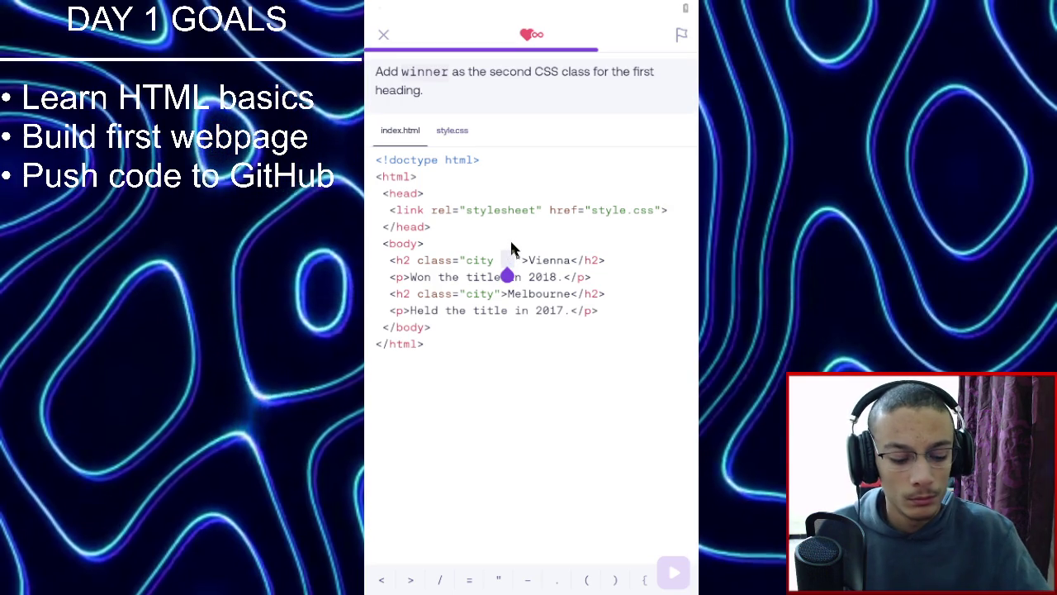
{"action": "type", "text": "winner"}
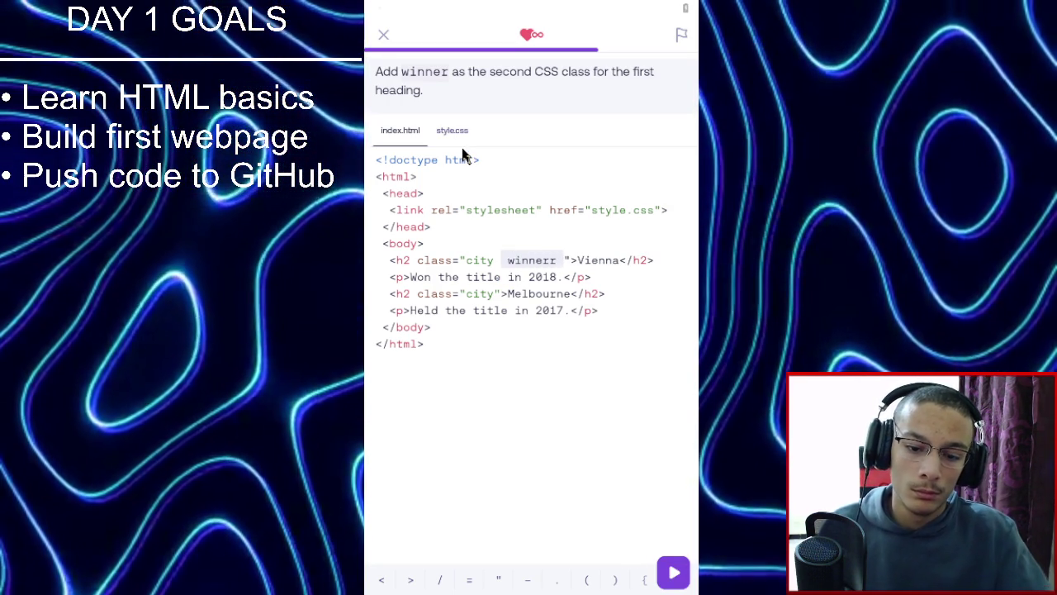
{"action": "left_click", "coordinate": [456, 133]}
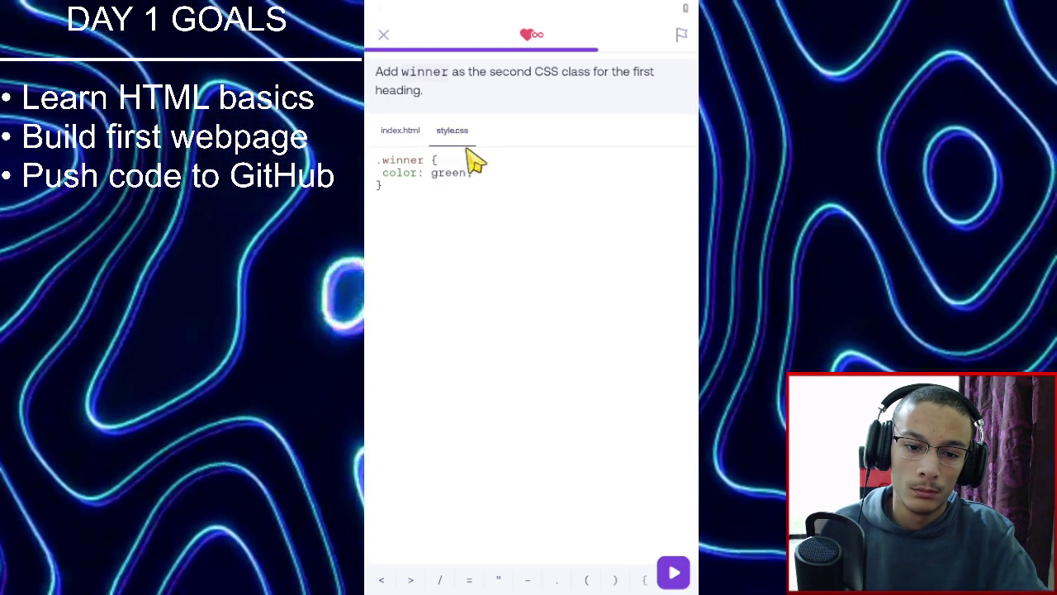
{"action": "left_click", "coordinate": [681, 577]}
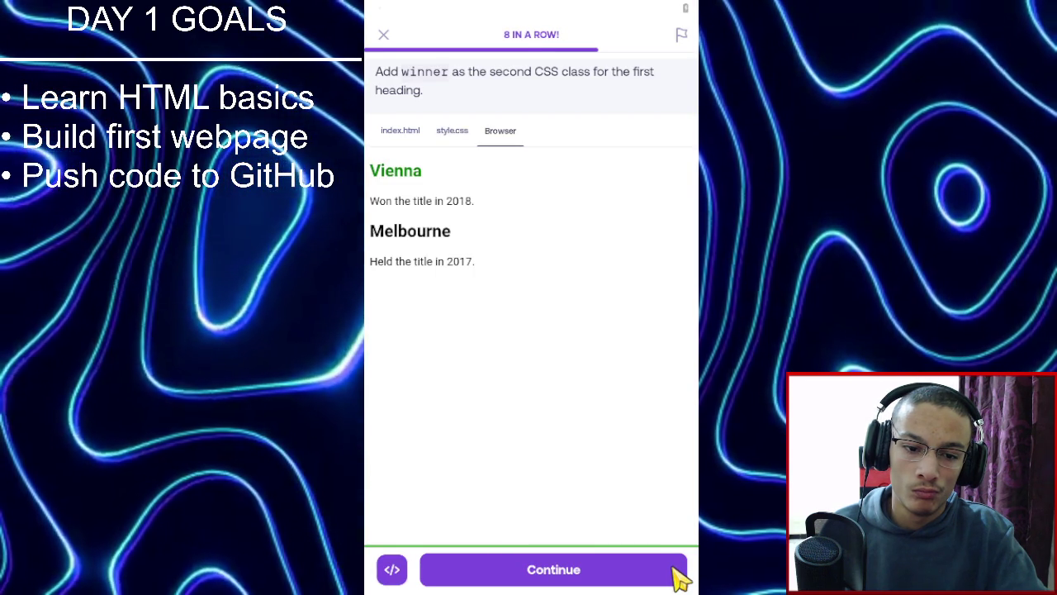
{"action": "left_click", "coordinate": [673, 568]}
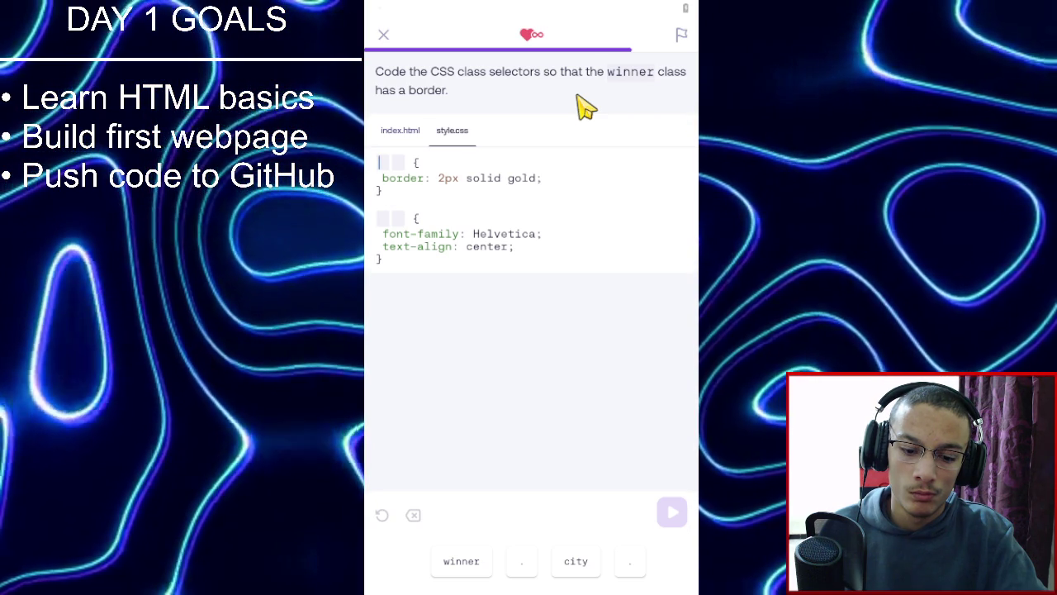
Complete the .winner selector so Vienna gets a gold border.
{"action": "left_click", "coordinate": [522, 566]}
{"action": "left_click", "coordinate": [484, 569]}
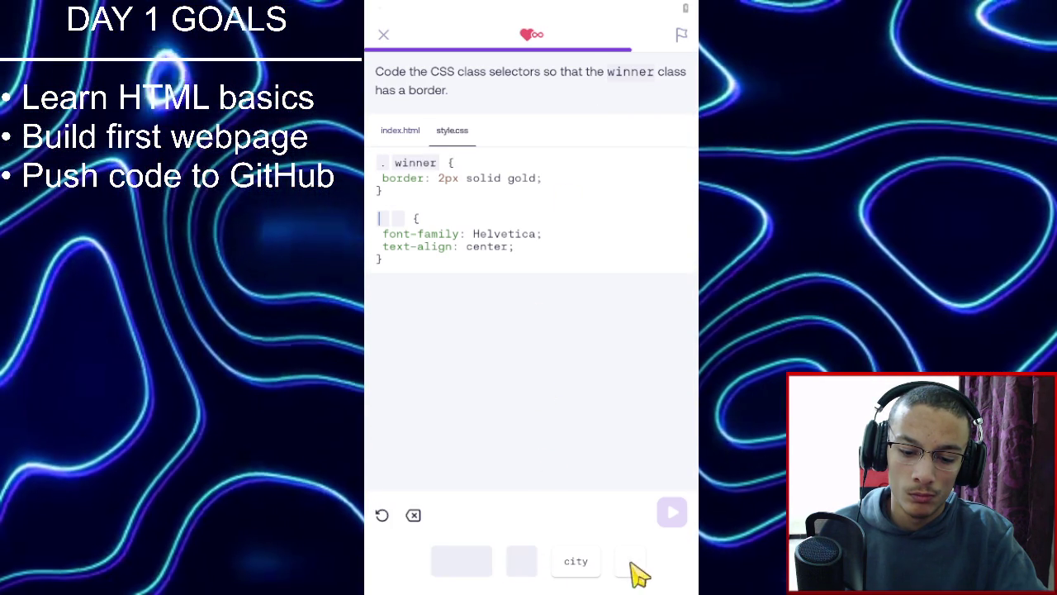
{"action": "left_click", "coordinate": [665, 515]}
{"action": "left_click", "coordinate": [627, 577]}
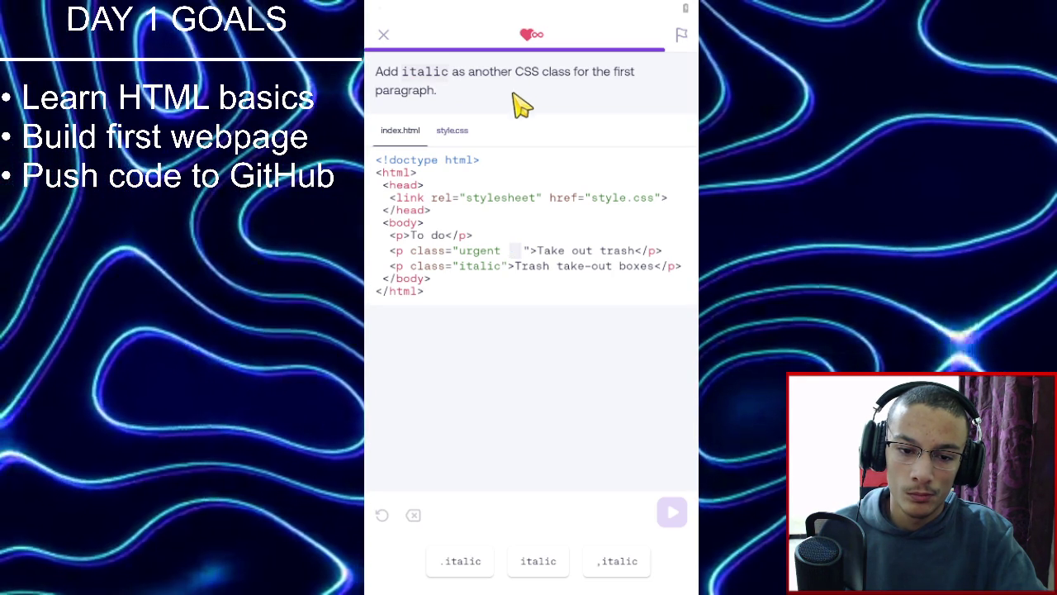
Add italic as a second class so 'Take out trash' renders italic.
{"action": "left_click", "coordinate": [551, 567]}
{"action": "left_click", "coordinate": [670, 517]}
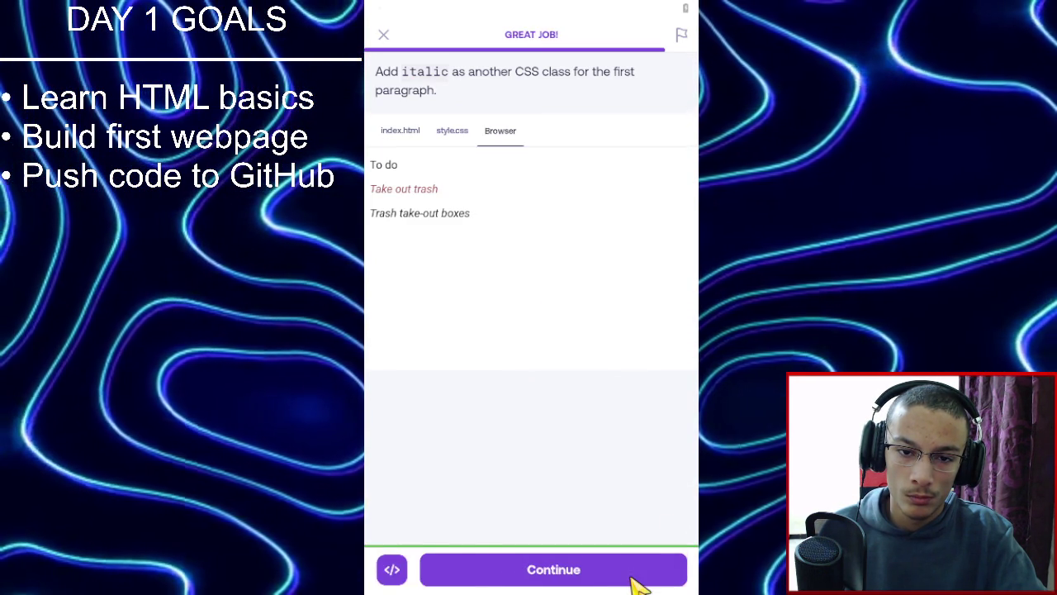
{"action": "left_click", "coordinate": [631, 577]}
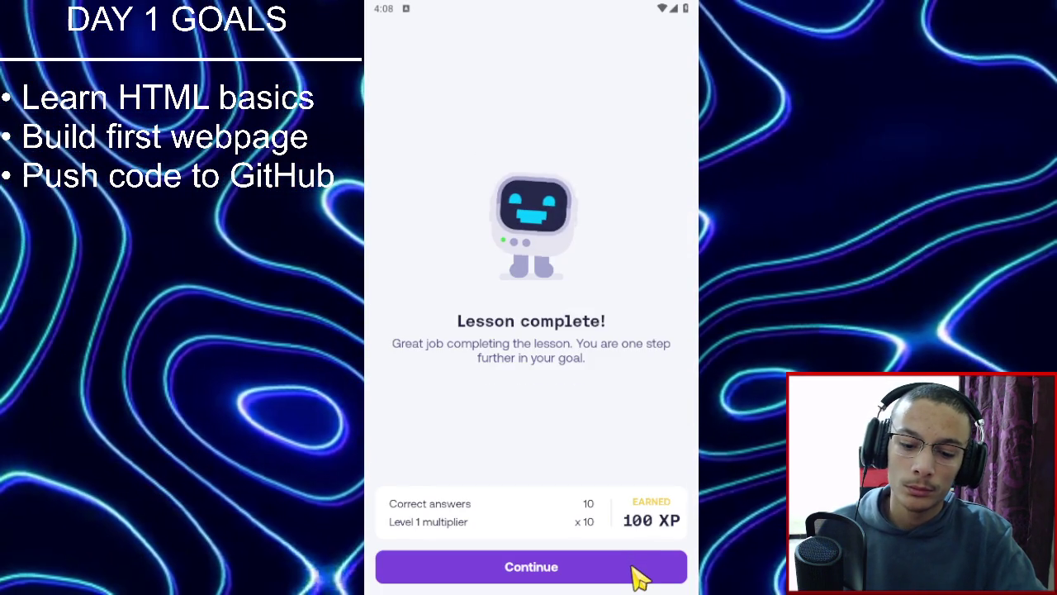
Dismiss the 100 XP lesson results and league standing, then open the Grouping Selectors chapter.
{"action": "left_click", "coordinate": [634, 569]}
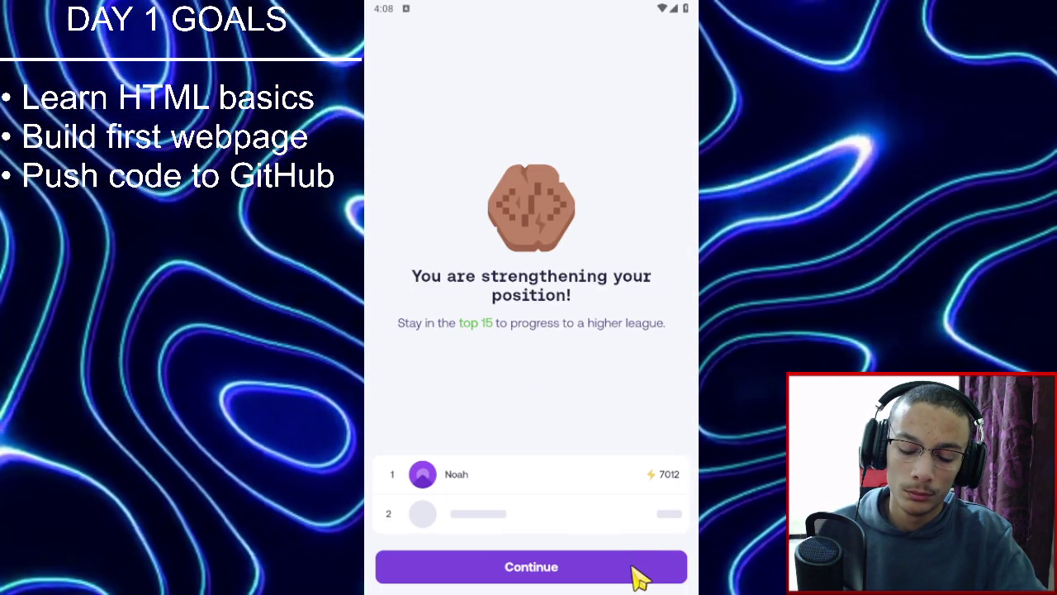
{"action": "left_click", "coordinate": [633, 570]}
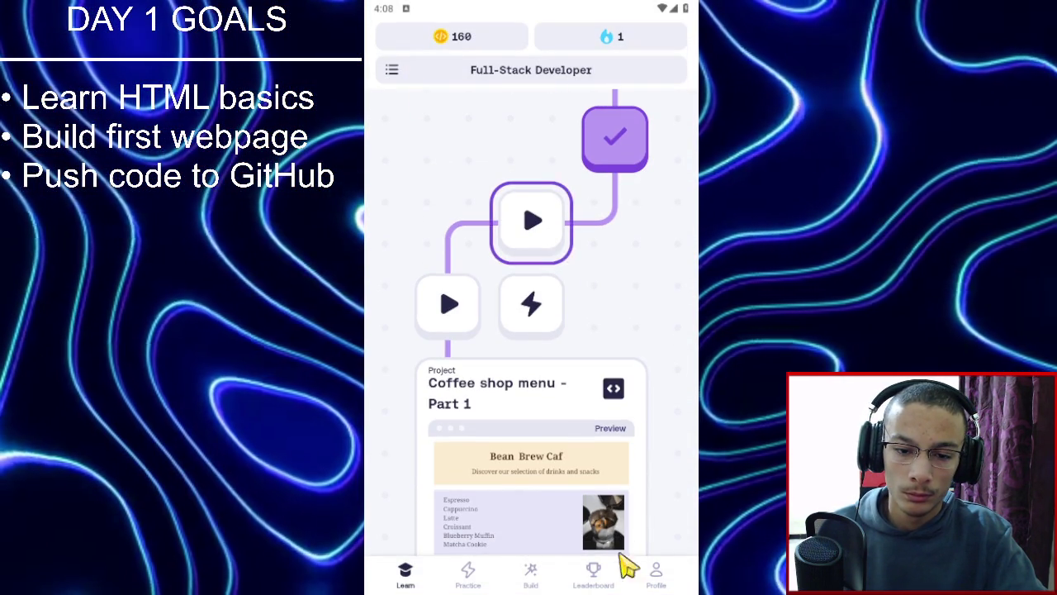
{"action": "left_click", "coordinate": [565, 237]}
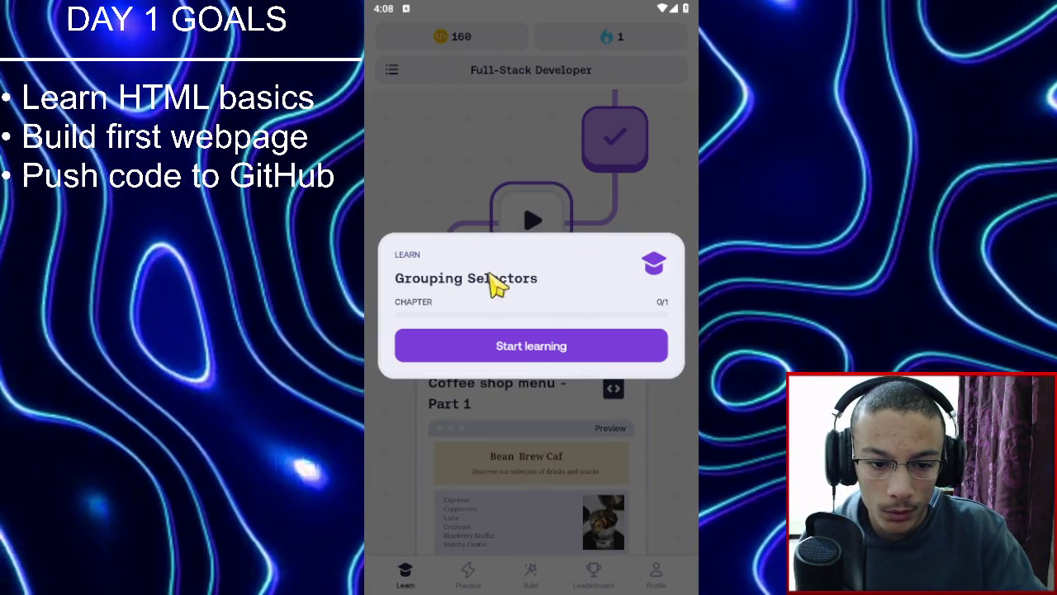
Begin Grouping Selectors and set font-family: Courier New on both the p and button rules.
{"action": "left_click", "coordinate": [536, 357]}
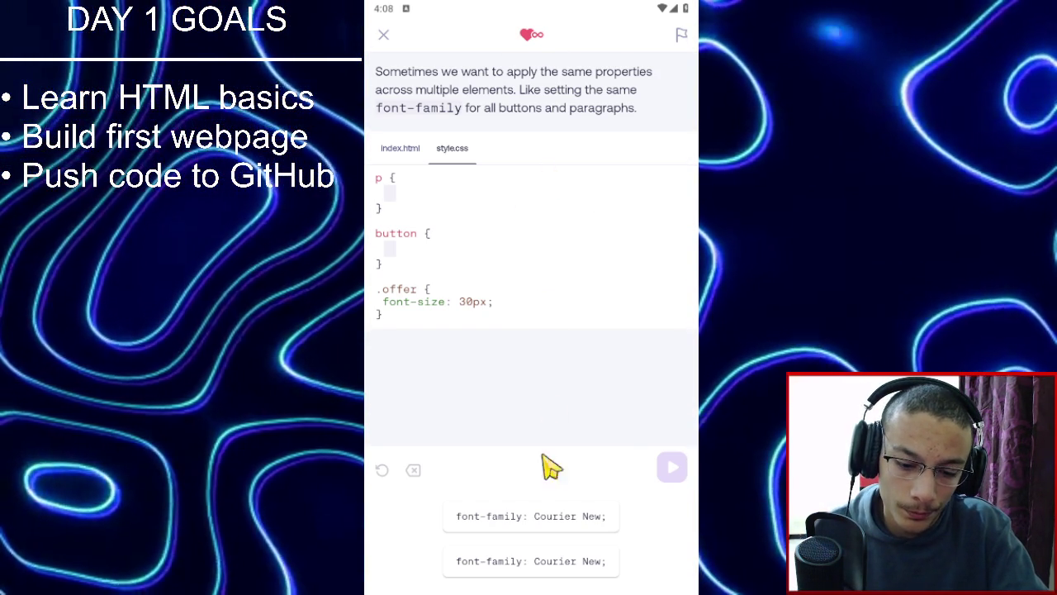
{"action": "left_click", "coordinate": [533, 521]}
{"action": "left_click", "coordinate": [549, 564]}
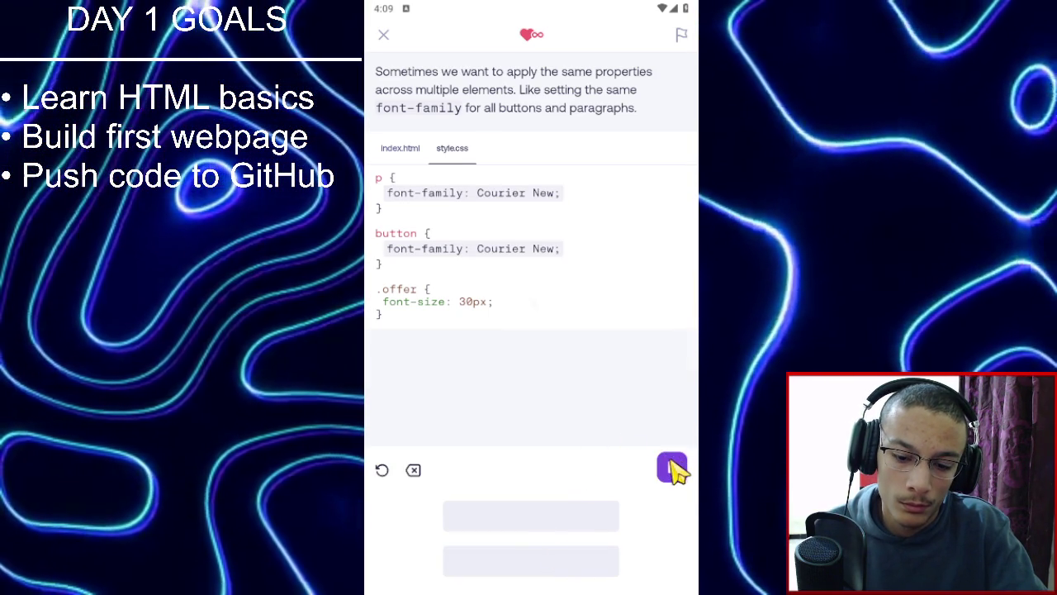
{"action": "left_click", "coordinate": [672, 467]}
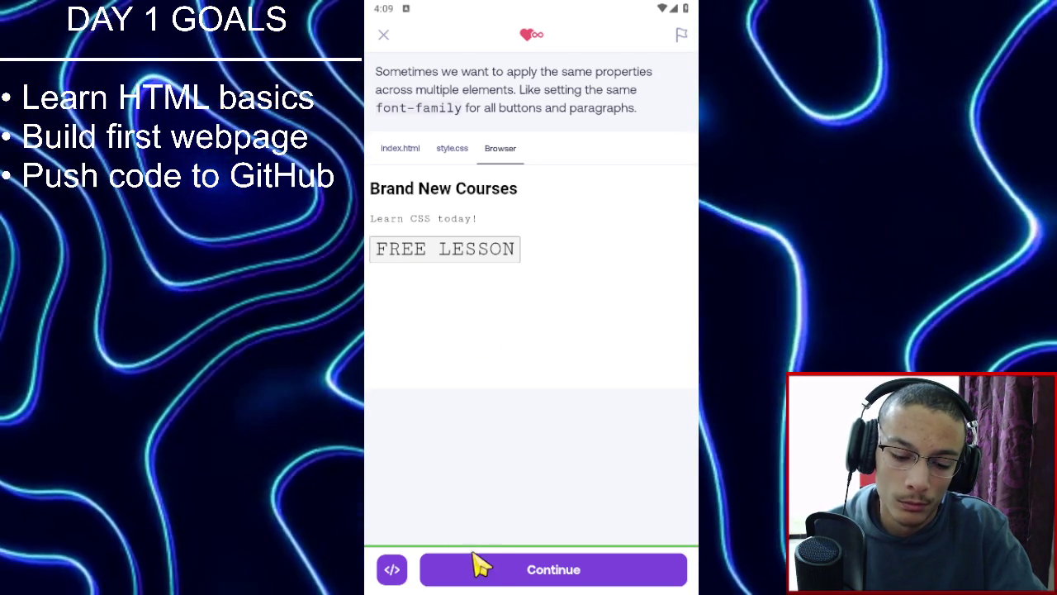
{"action": "left_click", "coordinate": [484, 573]}
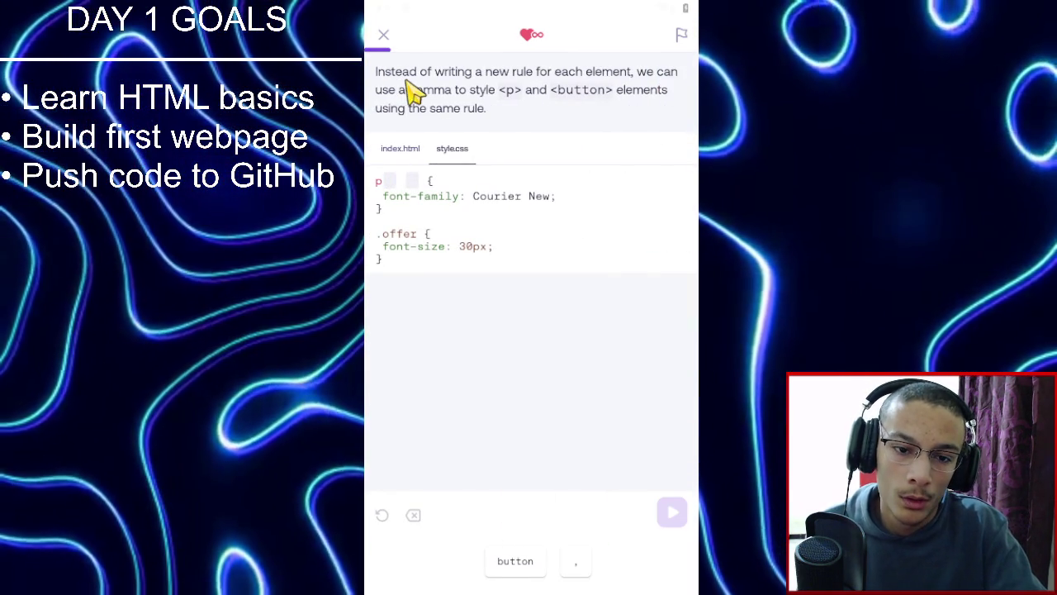
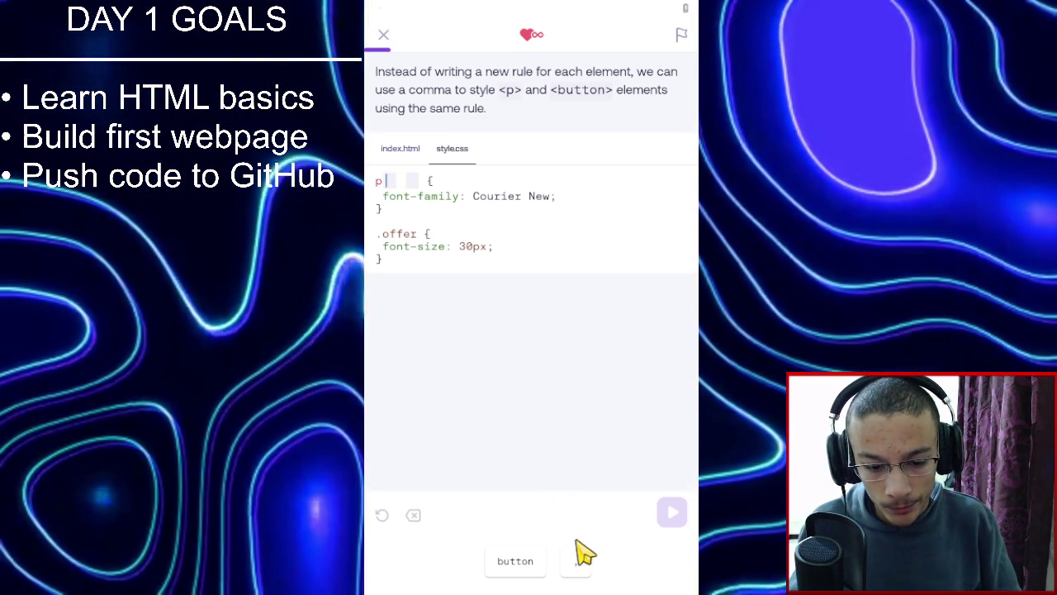
Build the selector 'p, button' from the comma and button chips, run it, and continue.
{"action": "left_click", "coordinate": [578, 567]}
{"action": "left_click", "coordinate": [516, 561]}
{"action": "left_click", "coordinate": [669, 514]}
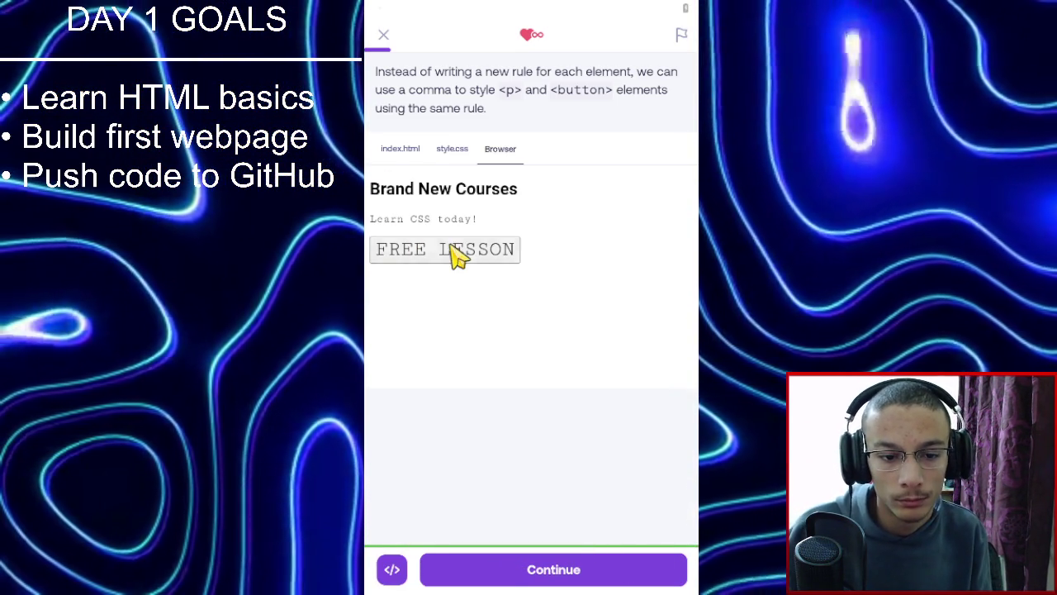
{"action": "left_click", "coordinate": [533, 570]}
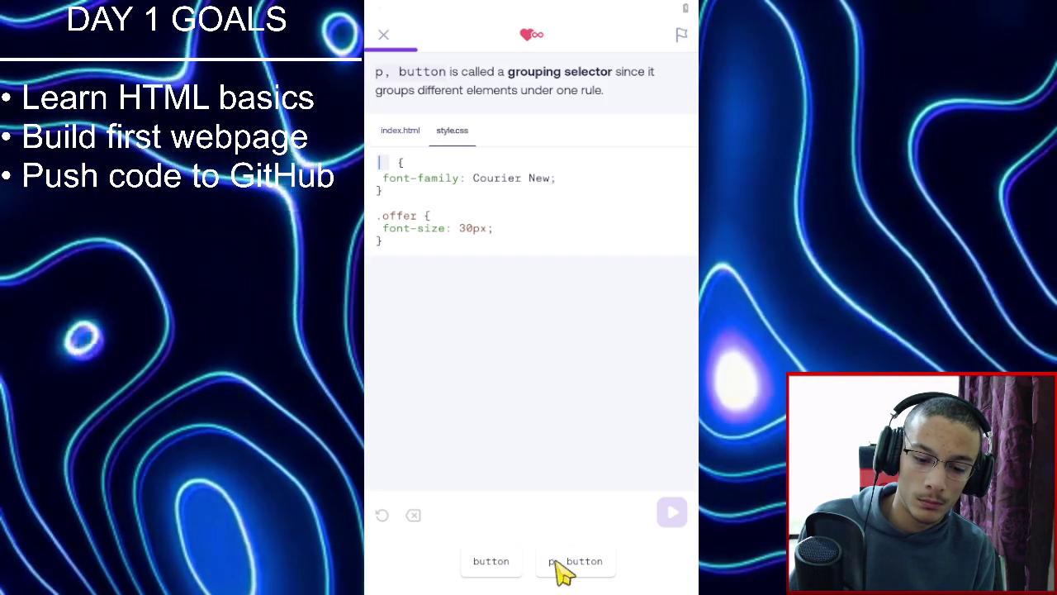
Fill the blank selector with 'p, button', run the Courier New preview, and continue.
{"action": "left_click", "coordinate": [559, 566]}
{"action": "left_click", "coordinate": [671, 512]}
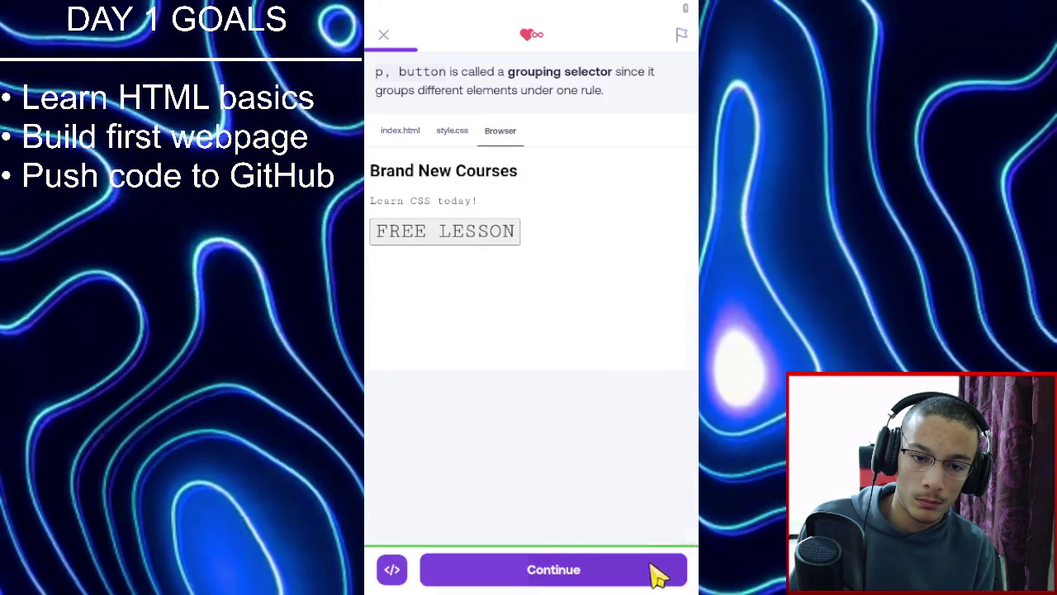
{"action": "left_click", "coordinate": [658, 575]}
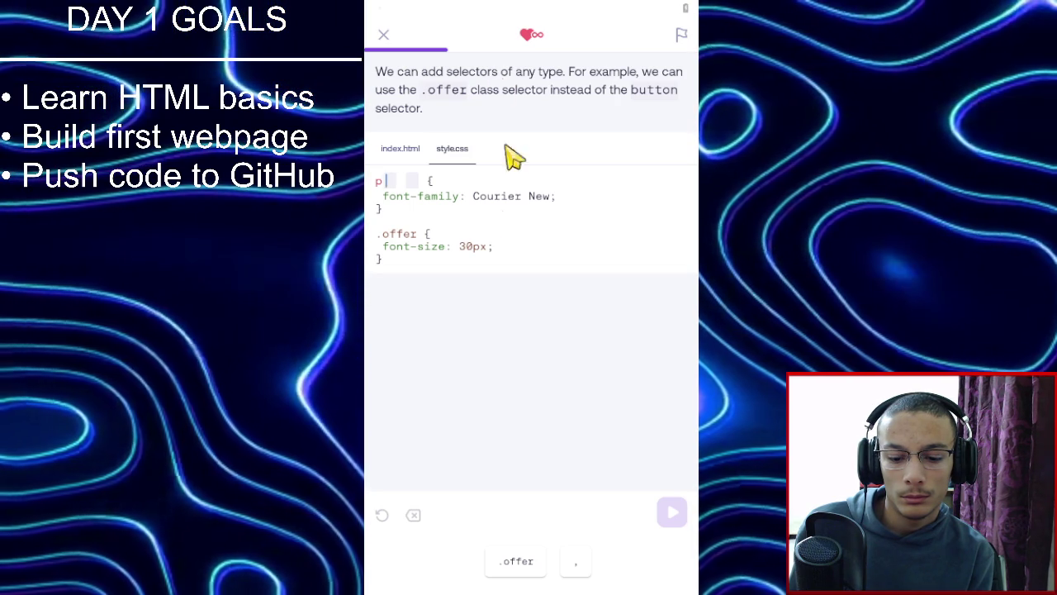
Group p with .offer as 'p, .offer', run it, and continue.
{"action": "left_click", "coordinate": [579, 566]}
{"action": "left_click", "coordinate": [521, 566]}
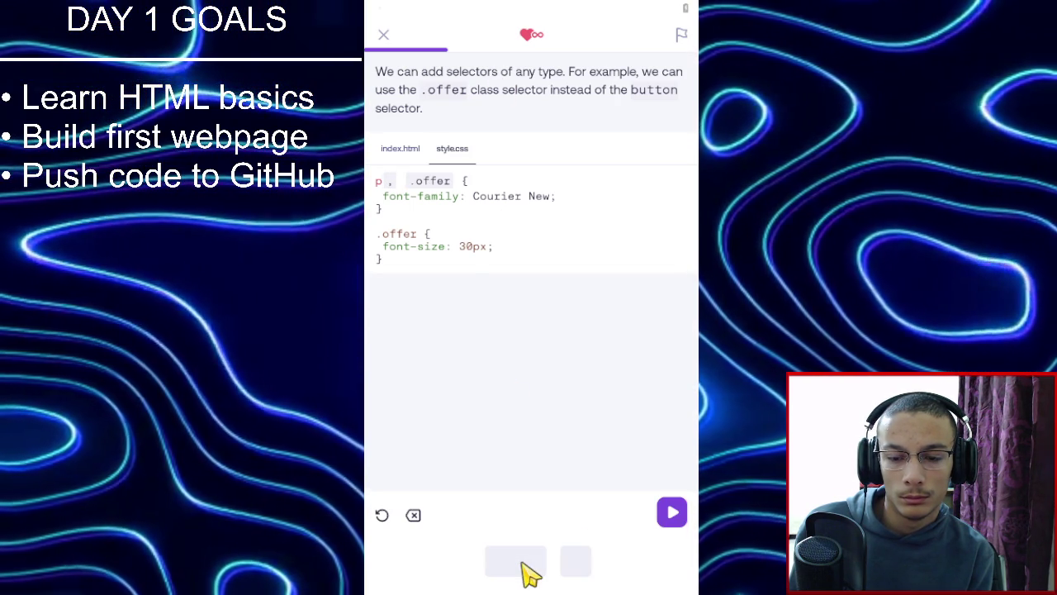
{"action": "left_click", "coordinate": [669, 519]}
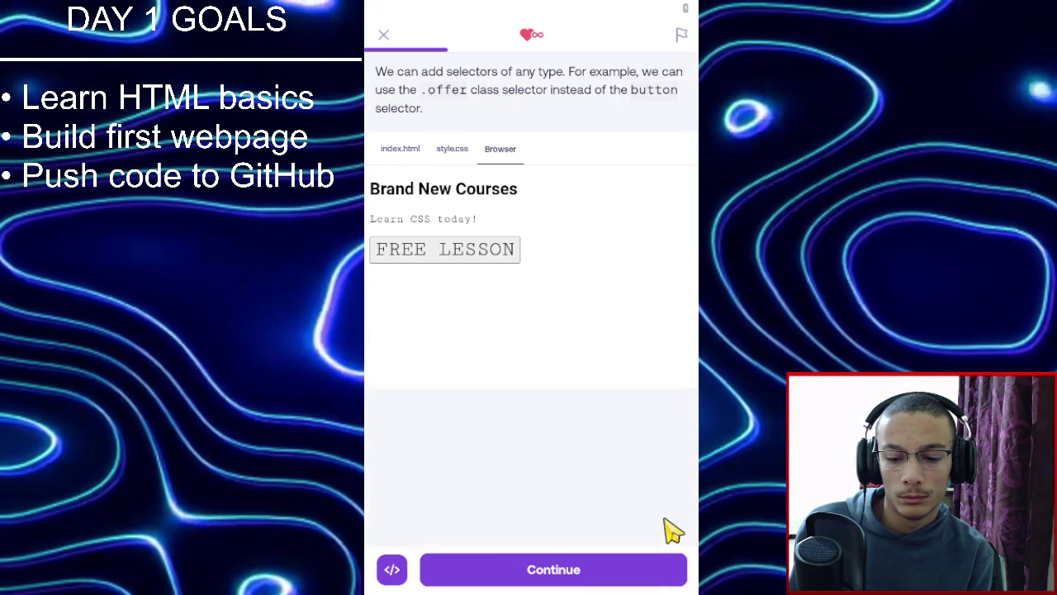
{"action": "left_click", "coordinate": [634, 570]}
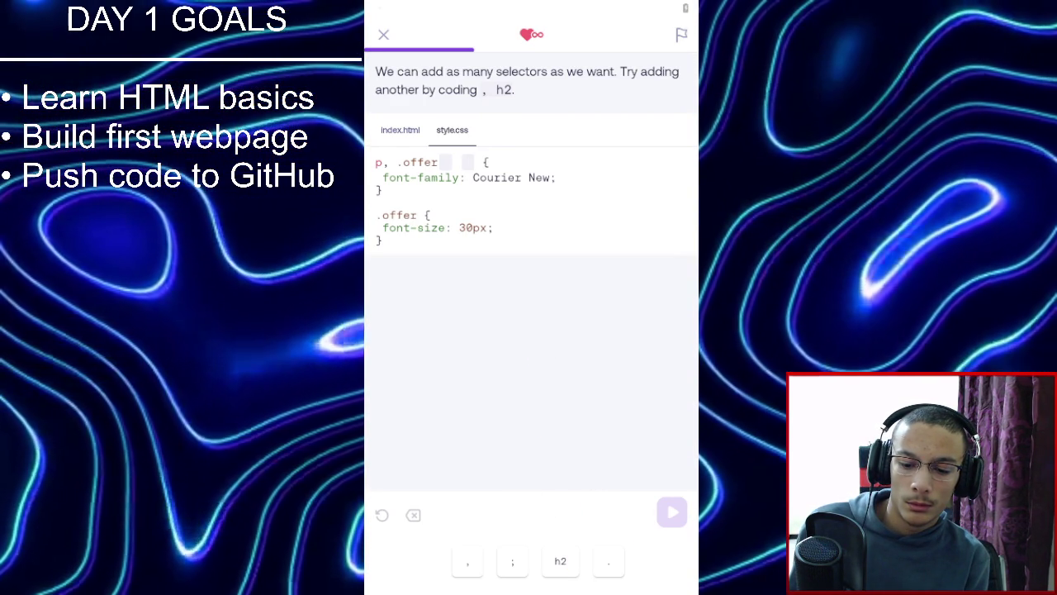
Extend the selector to 'p, .offer, h2', run it, and continue to the quiz.
{"action": "left_click", "coordinate": [467, 563]}
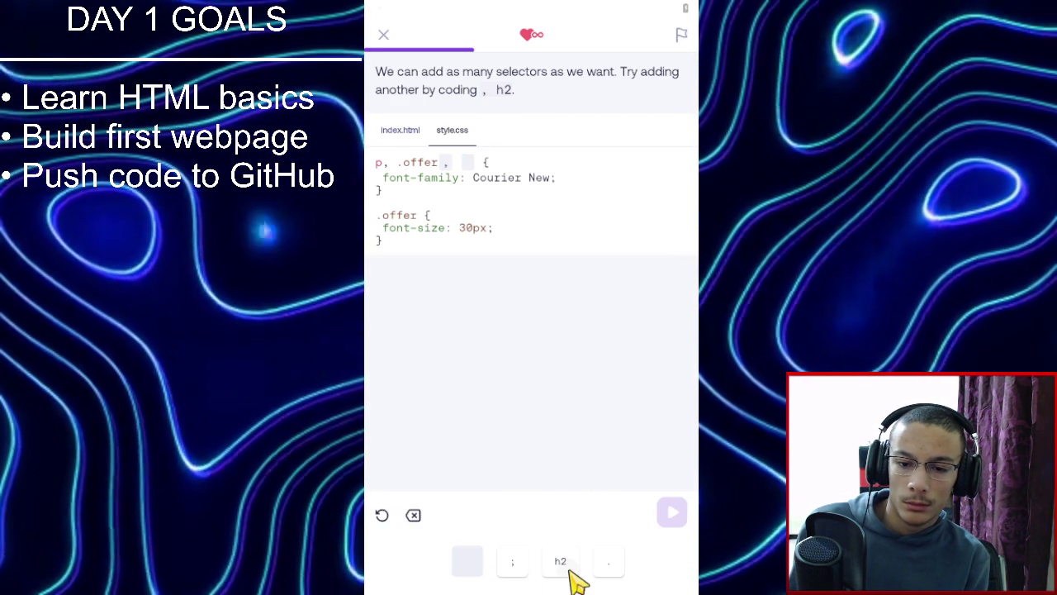
{"action": "left_click", "coordinate": [572, 574]}
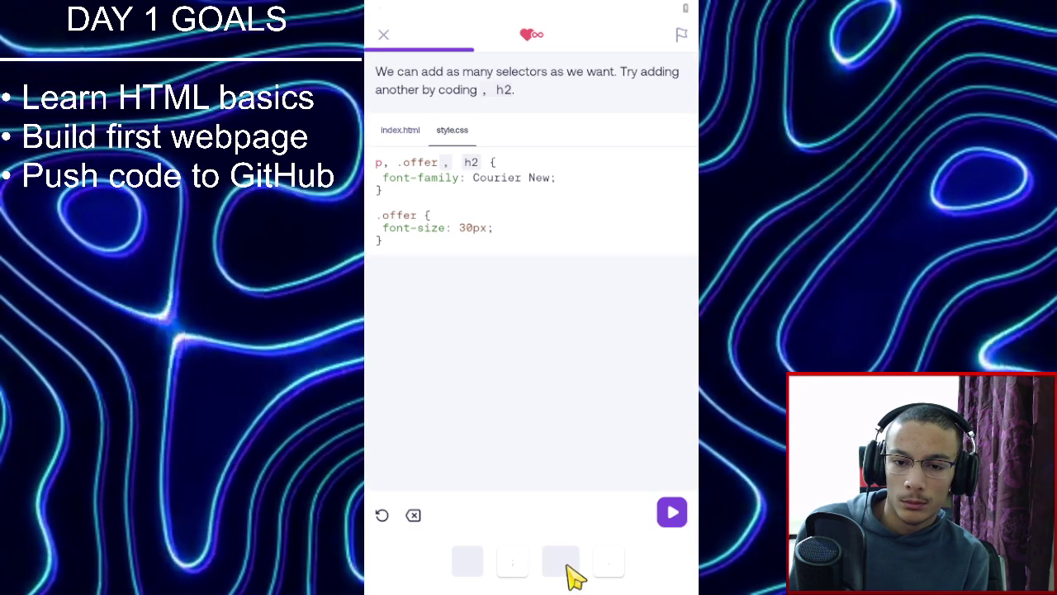
{"action": "left_click", "coordinate": [669, 517]}
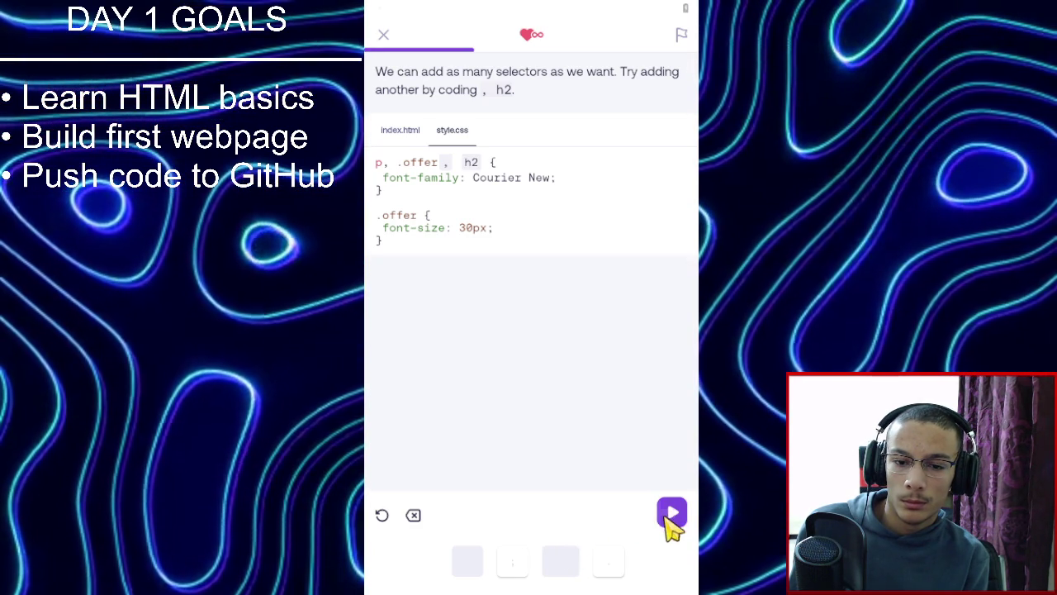
{"action": "left_click", "coordinate": [630, 574]}
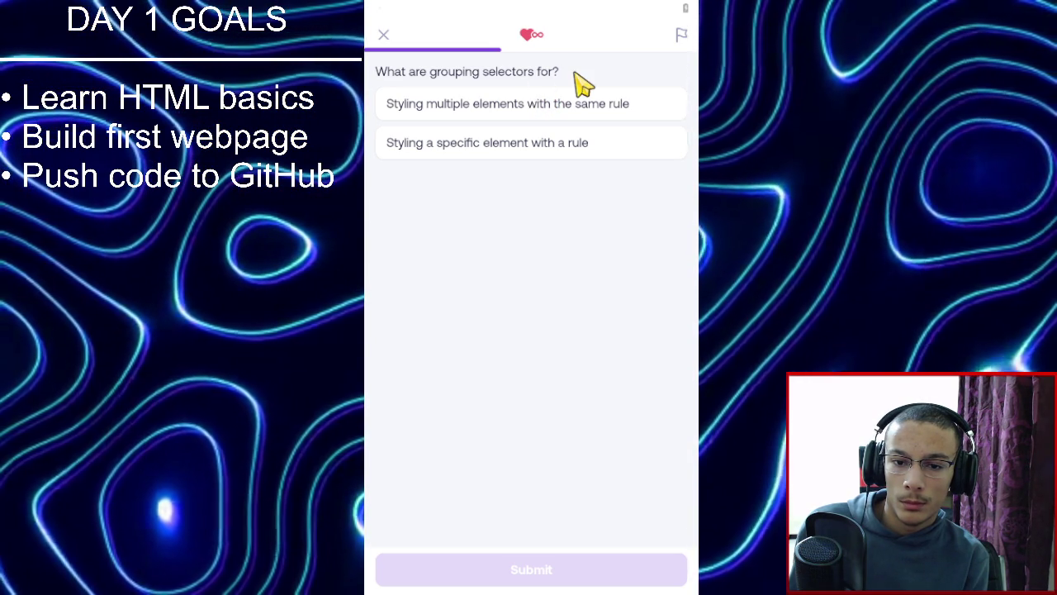
Answer 'Styling multiple elements with the same rule' and submit it.
{"action": "left_click", "coordinate": [584, 105]}
{"action": "left_click", "coordinate": [506, 576]}
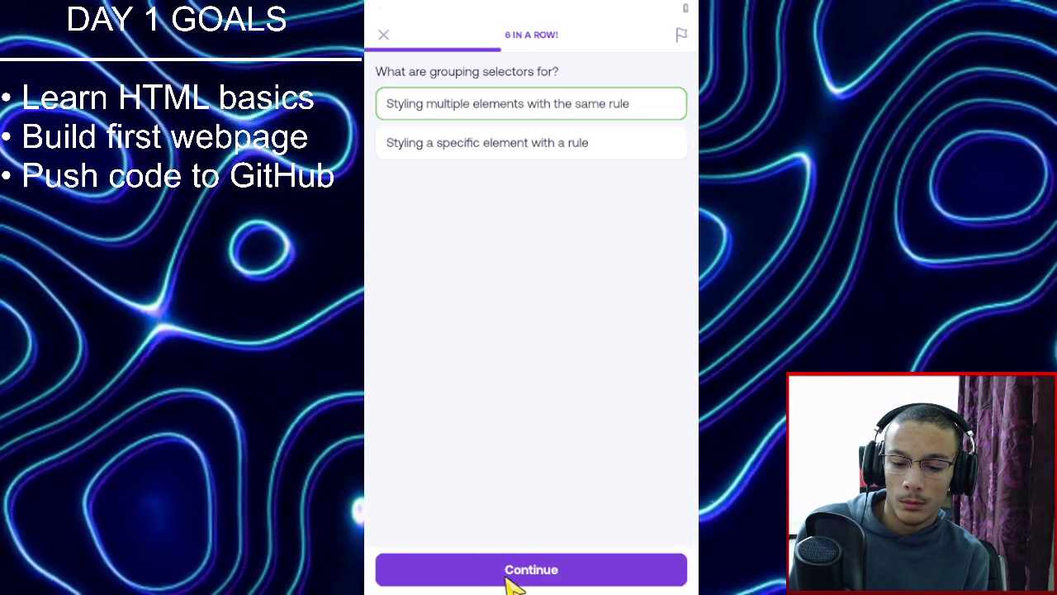
{"action": "left_click", "coordinate": [507, 577]}
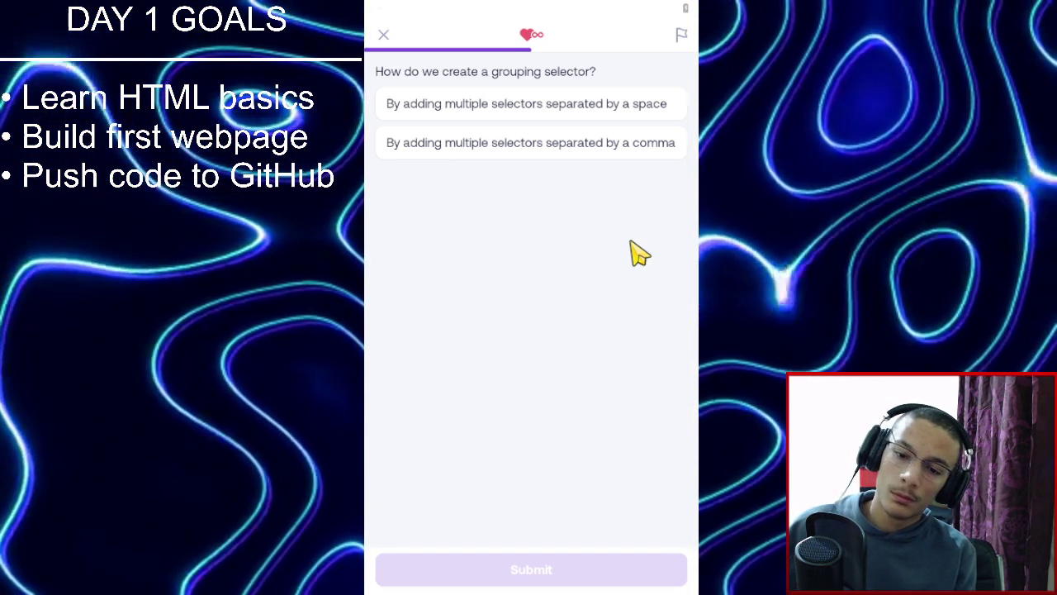
Answer that grouping selectors are created by separating selectors with commas.
{"action": "left_click", "coordinate": [632, 155]}
{"action": "left_click", "coordinate": [569, 567]}
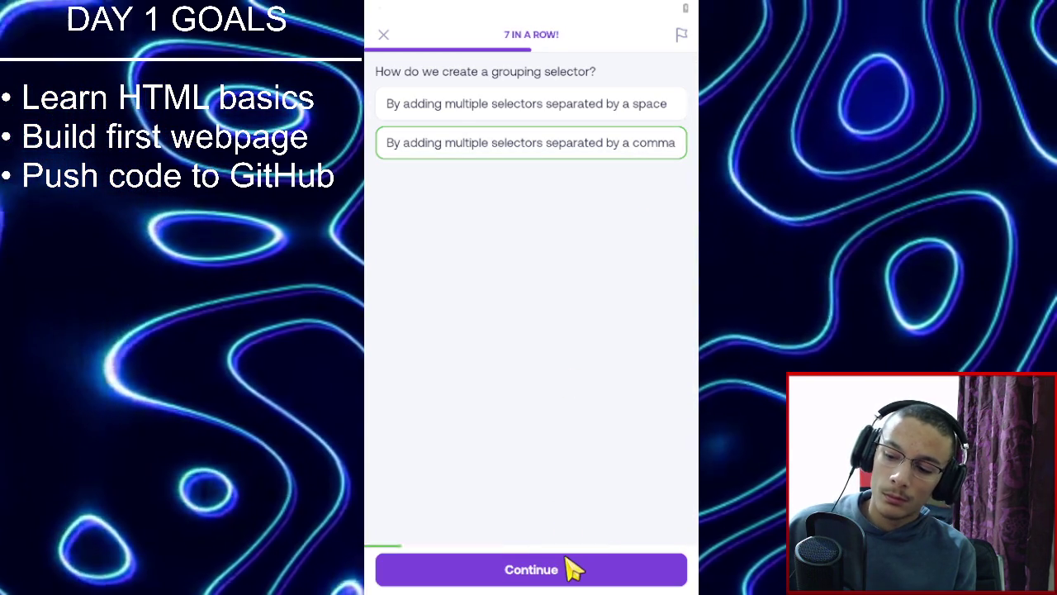
{"action": "left_click", "coordinate": [567, 560]}
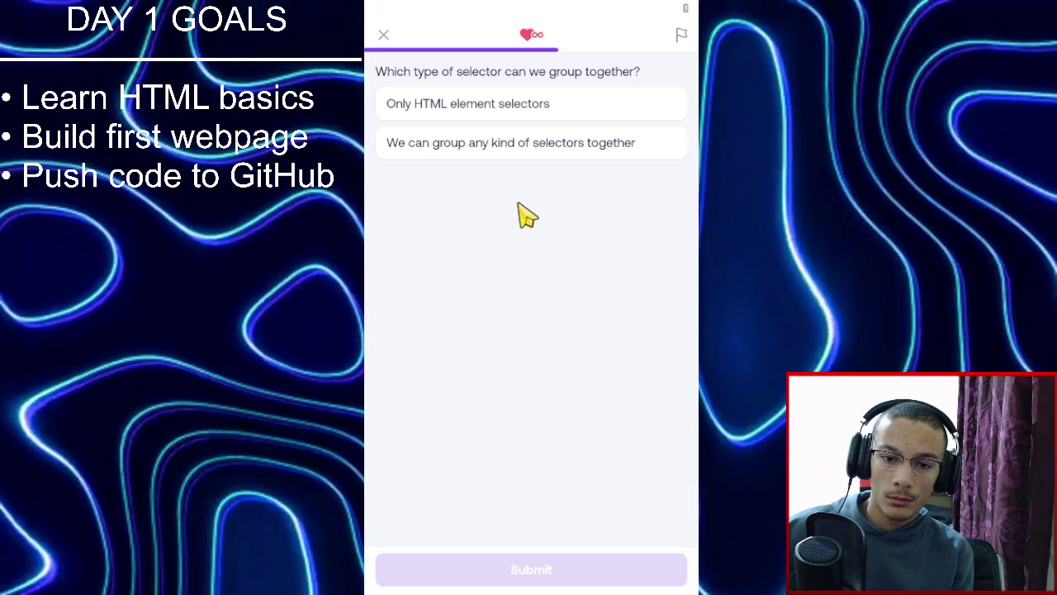
Answer that any kind of selectors can be grouped.
{"action": "left_click", "coordinate": [524, 151]}
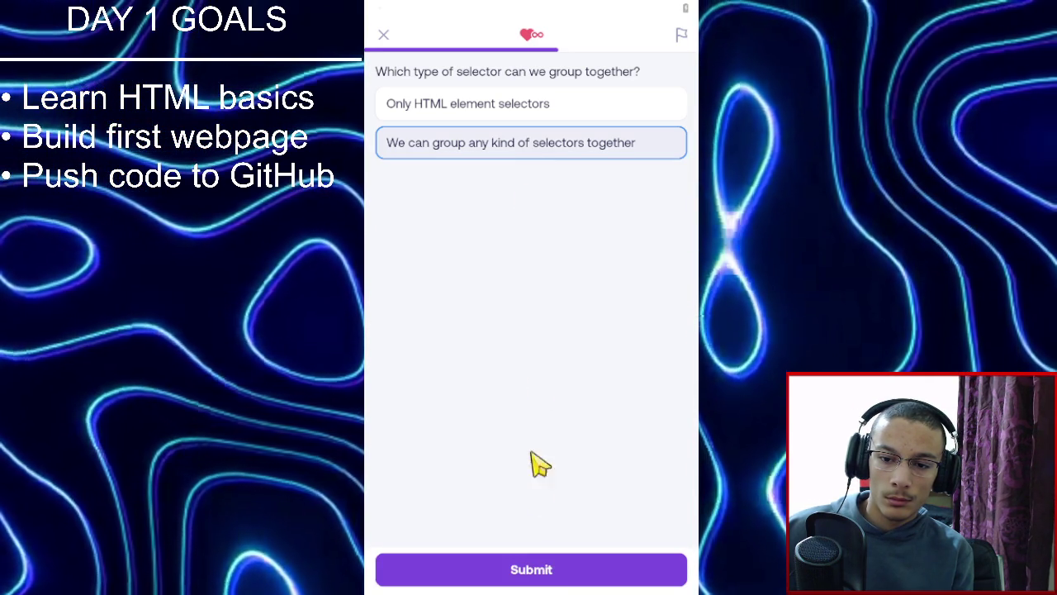
{"action": "left_click", "coordinate": [552, 583]}
{"action": "left_click", "coordinate": [550, 579]}
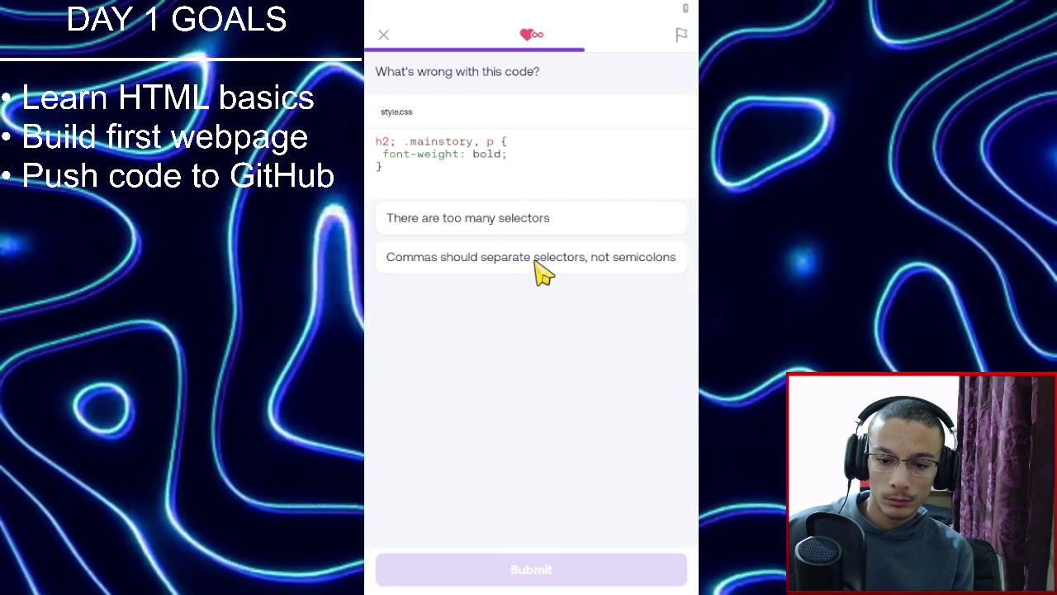
Answer that the semicolons should be replaced with commas.
{"action": "left_click", "coordinate": [542, 264]}
{"action": "left_click", "coordinate": [573, 568]}
{"action": "left_click", "coordinate": [573, 569]}
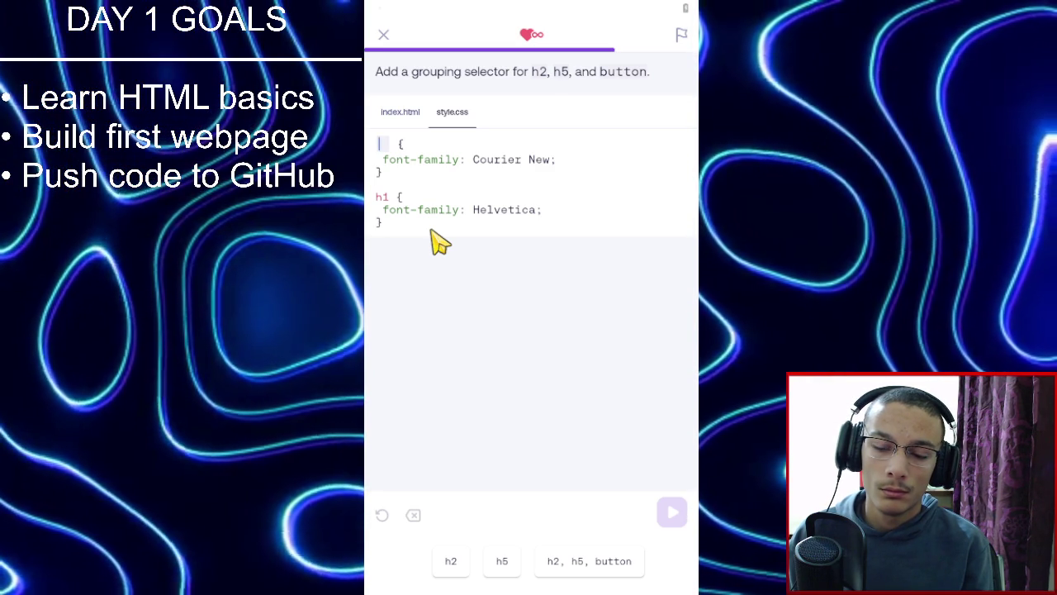
Fill the selector with 'h2, h5, button', run it, and review style.css and index.html.
{"action": "left_click", "coordinate": [567, 562]}
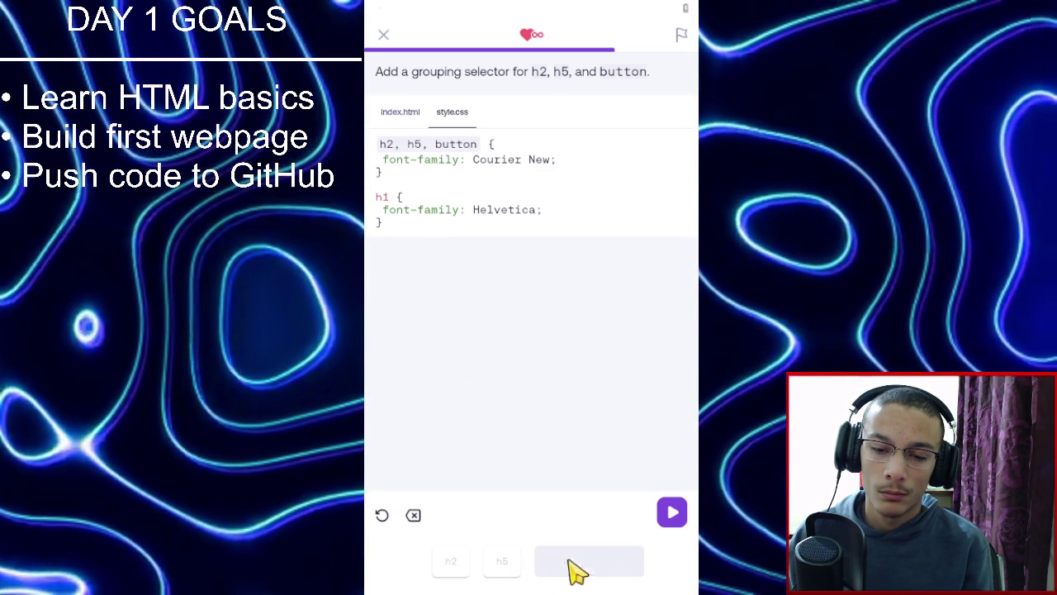
{"action": "left_click", "coordinate": [669, 517]}
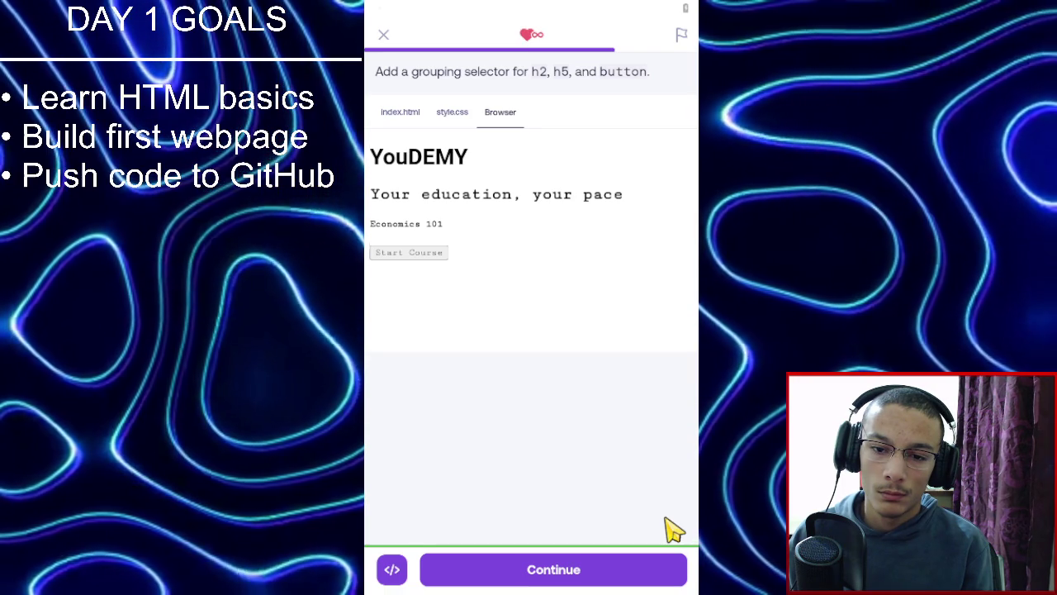
{"action": "left_click", "coordinate": [463, 122]}
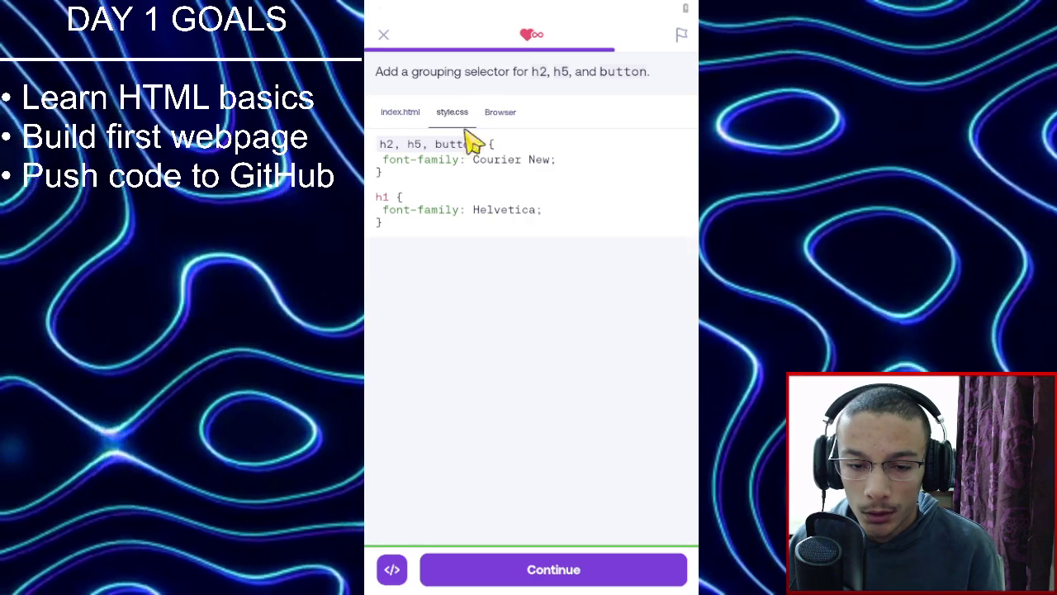
{"action": "left_click", "coordinate": [412, 118]}
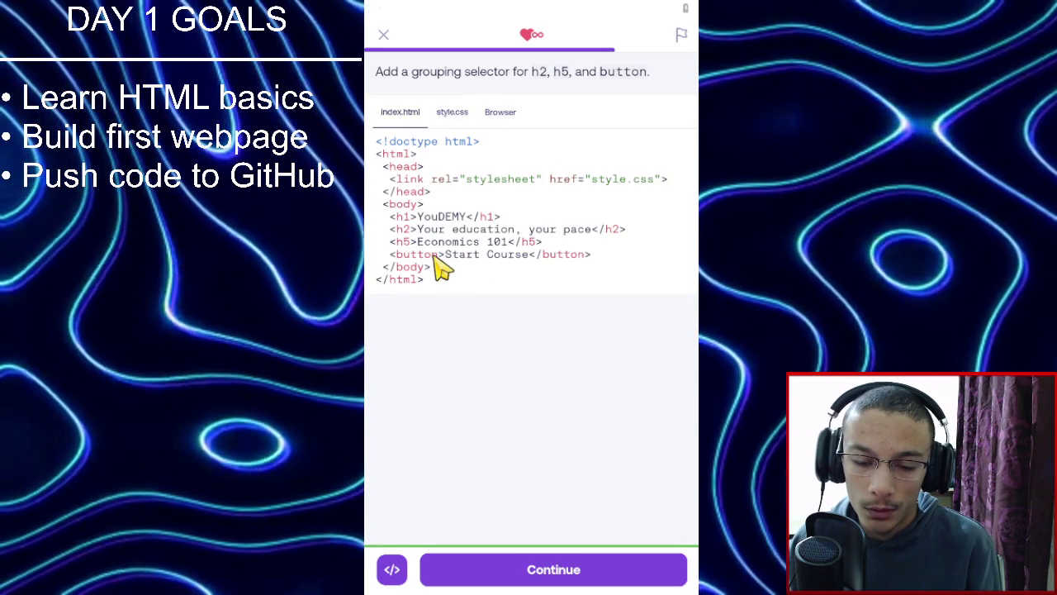
{"action": "left_click", "coordinate": [456, 112]}
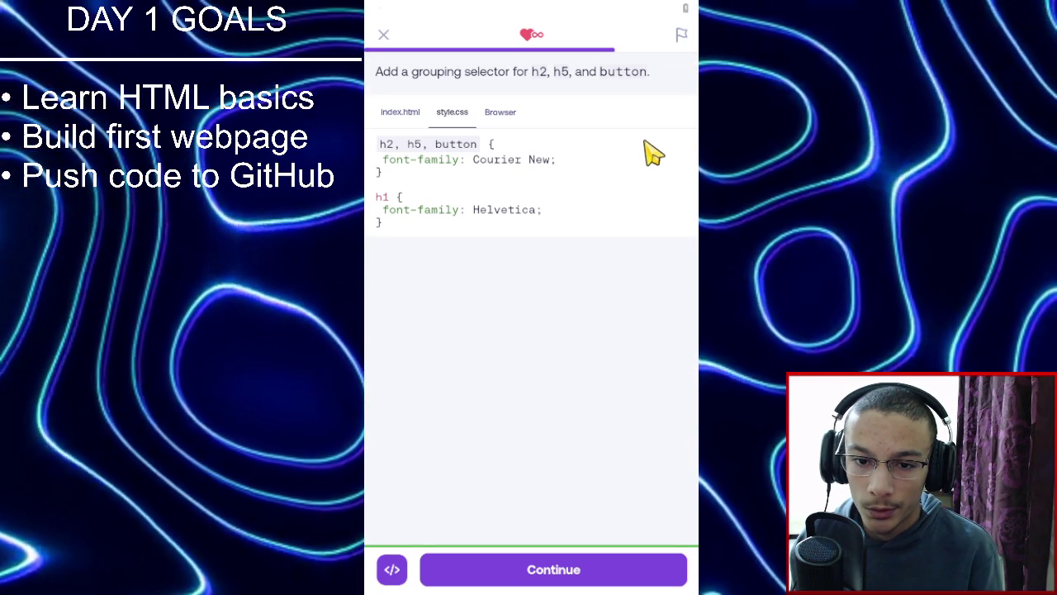
{"action": "left_click", "coordinate": [555, 570]}
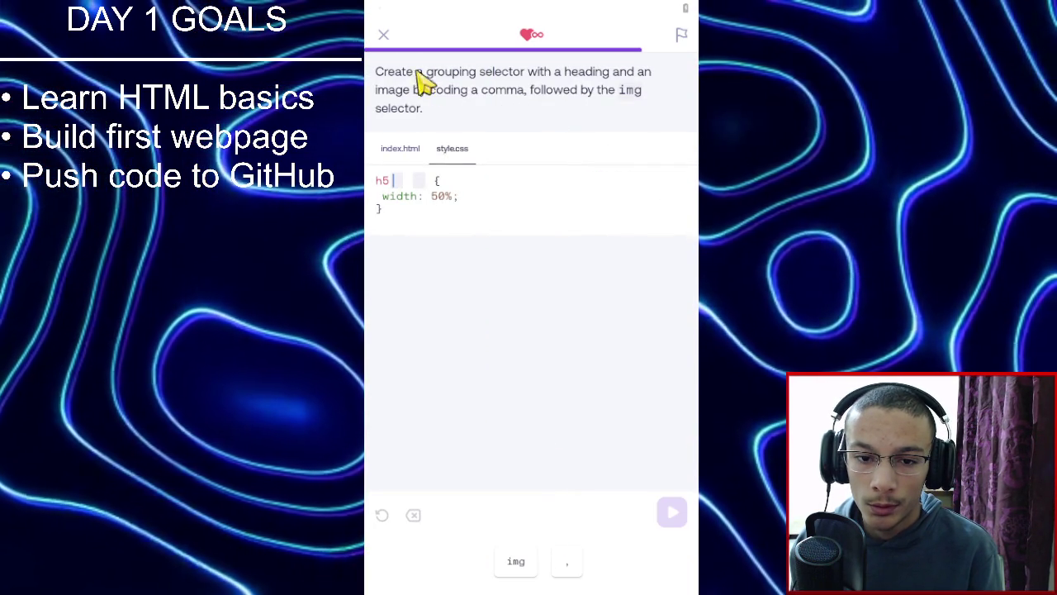